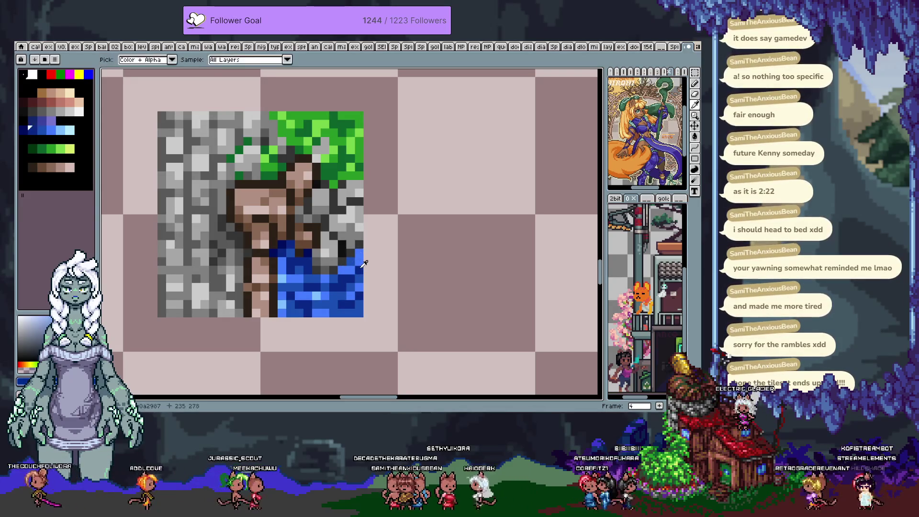
scroll(363, 265, down, 4)
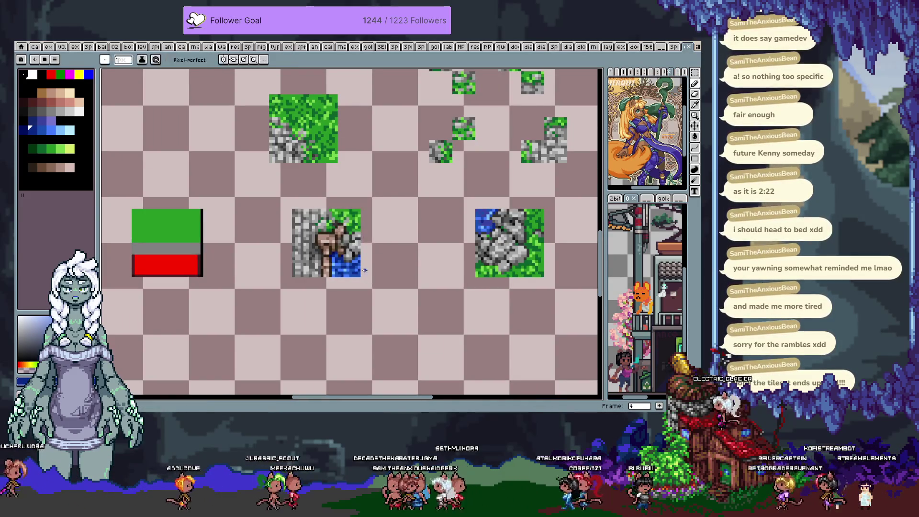
Sample the brown, then the water's blue from the stone-and-grass tile with the eyedropper as the drawing colour
key(i)
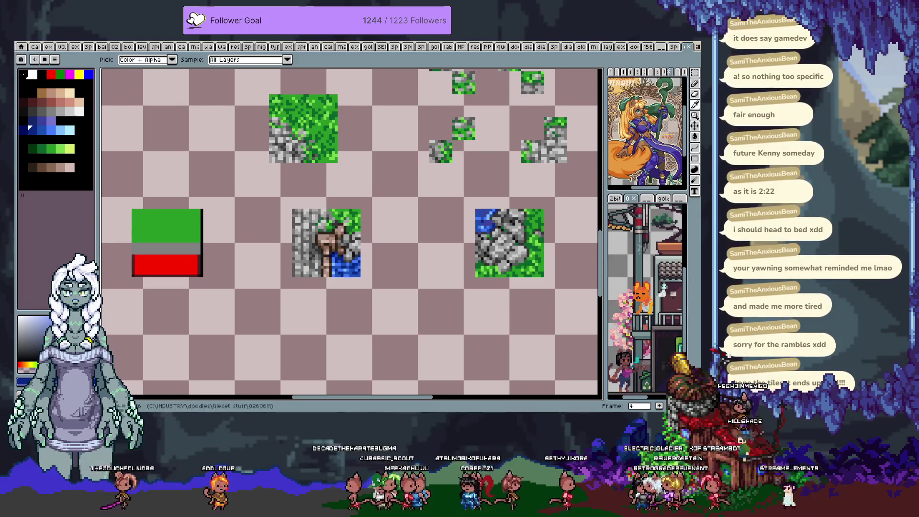
key(b)
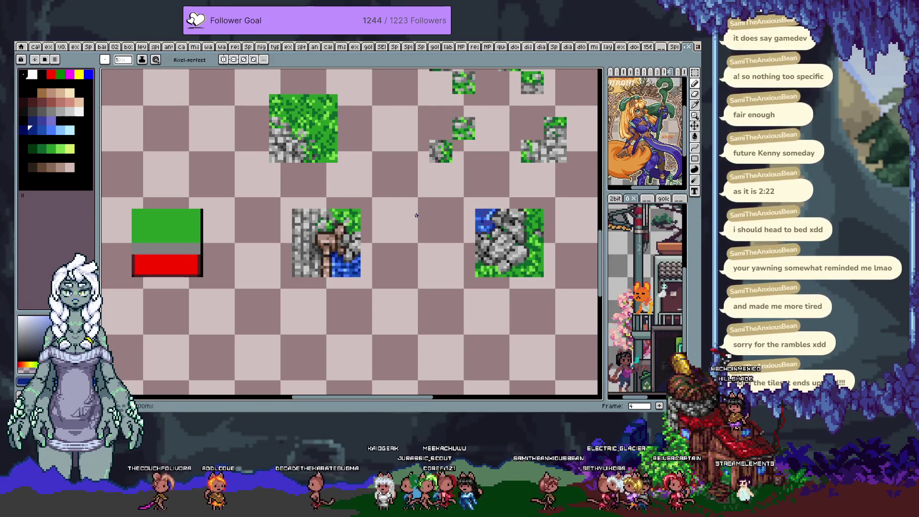
scroll(374, 216, down, 2)
scroll(323, 266, down, 1)
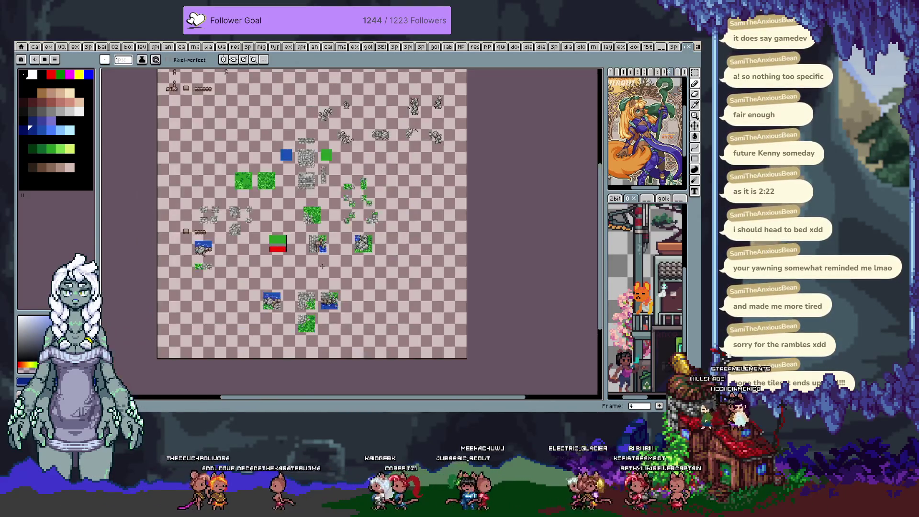
scroll(317, 252, up, 1)
scroll(300, 237, up, 1)
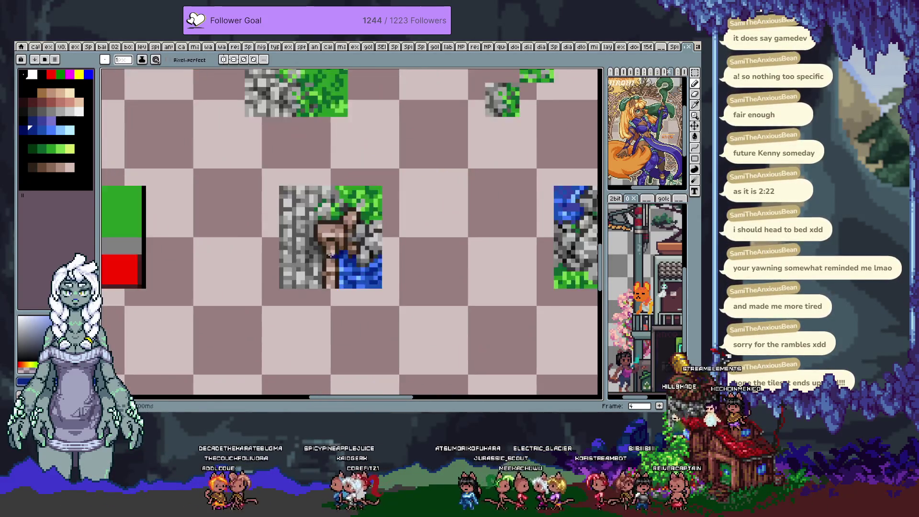
scroll(316, 251, up, 1)
alt+click(334, 274)
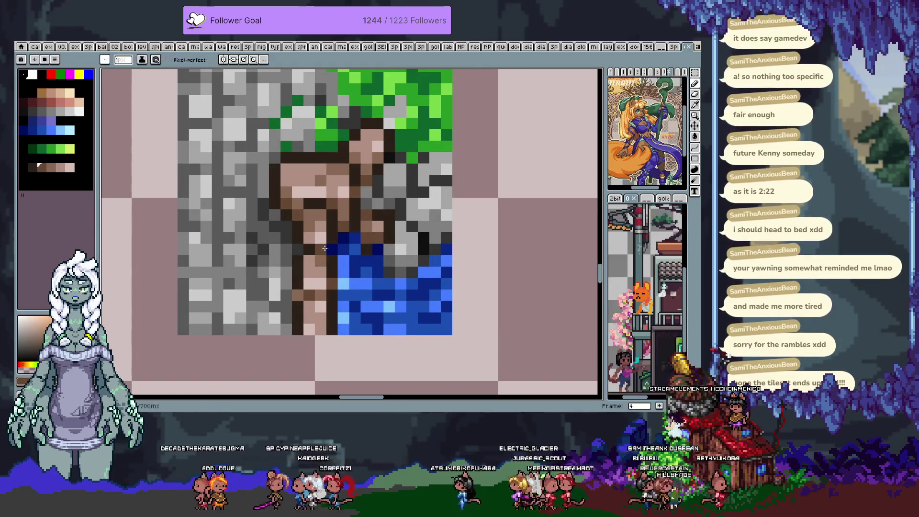
alt+click(328, 272)
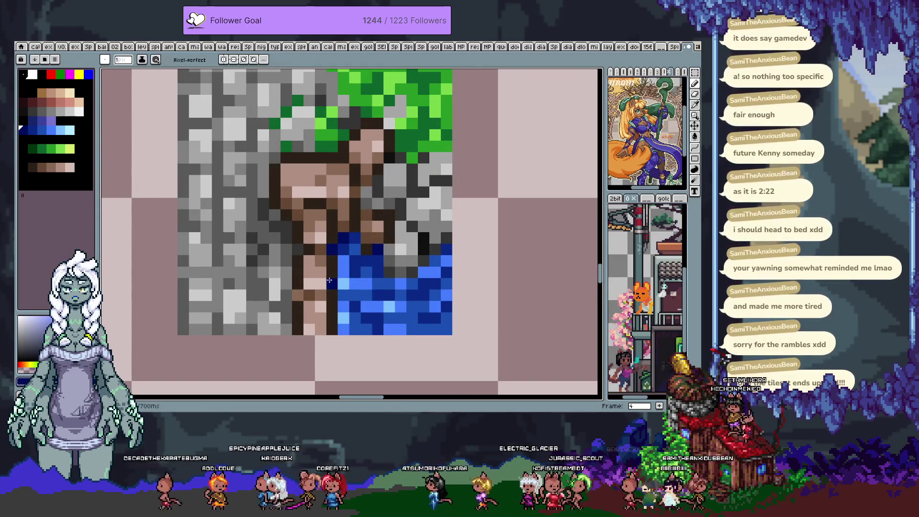
scroll(358, 241, down, 3)
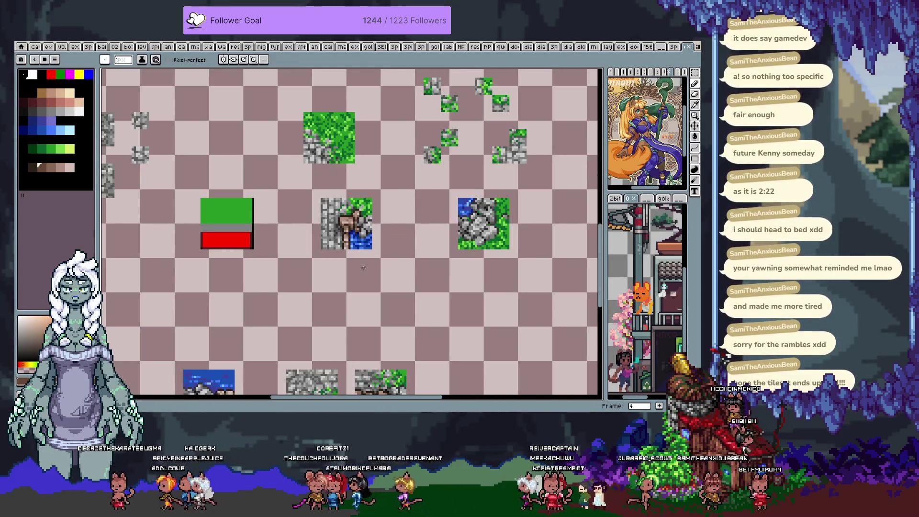
scroll(363, 268, up, 2)
scroll(326, 224, up, 1)
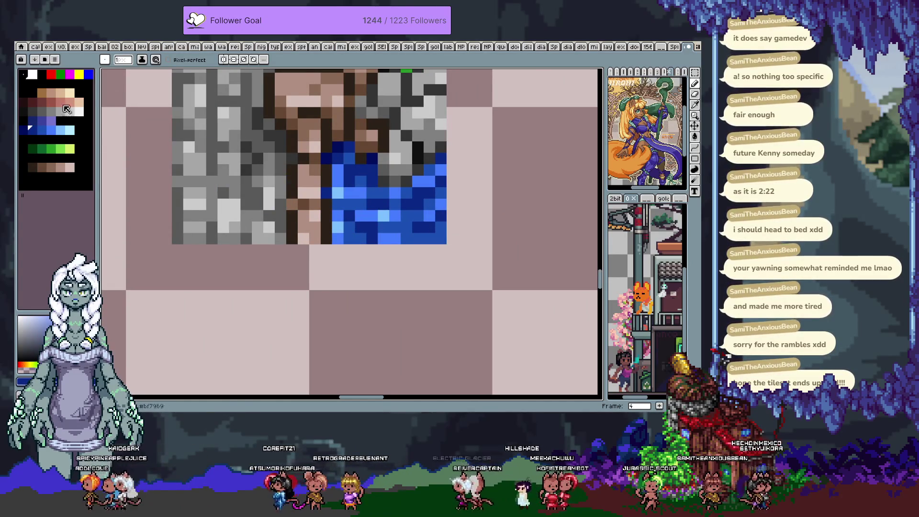
Paint a few darker purple-blue pixels into the tile's water and turn the tile grid on
click(42, 123)
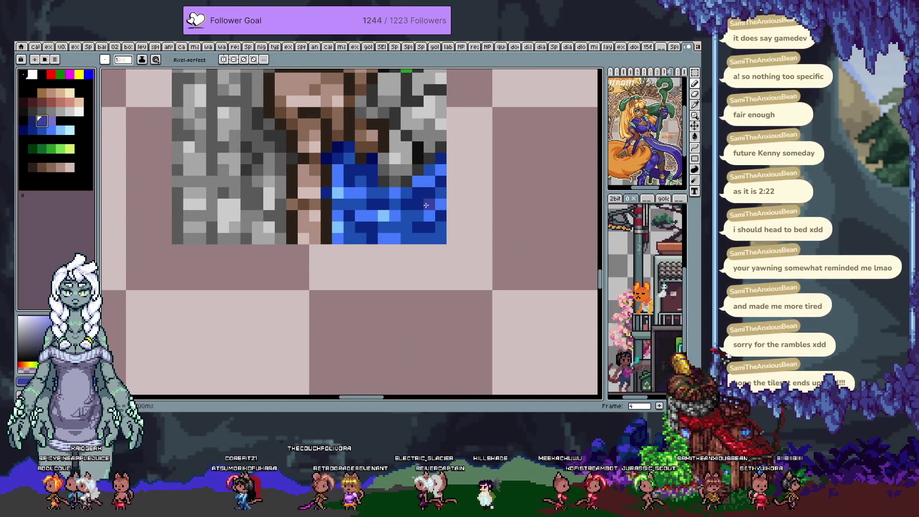
drag(425, 206, 435, 237)
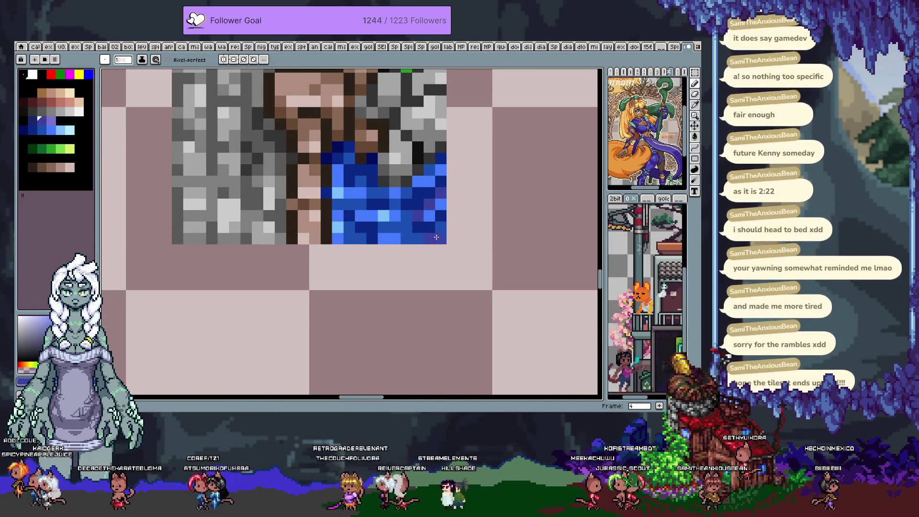
scroll(369, 184, down, 2)
scroll(368, 183, down, 2)
scroll(396, 189, up, 3)
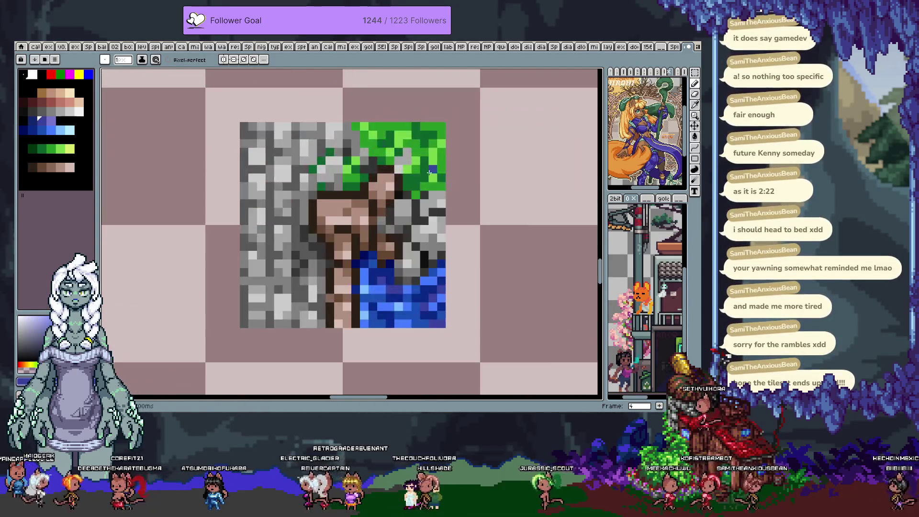
key(i)
key(b)
key(ctrl+apostrophe)
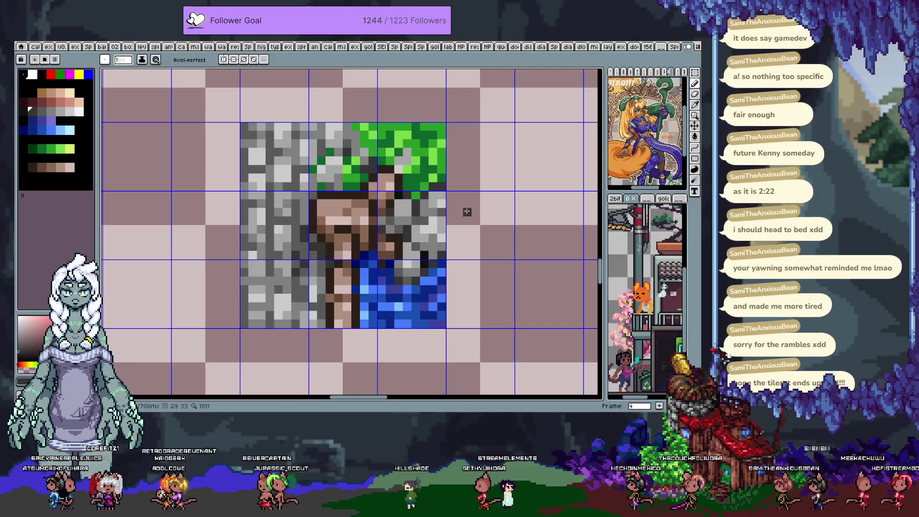
scroll(440, 219, down, 2)
scroll(444, 213, down, 1)
scroll(441, 216, down, 2)
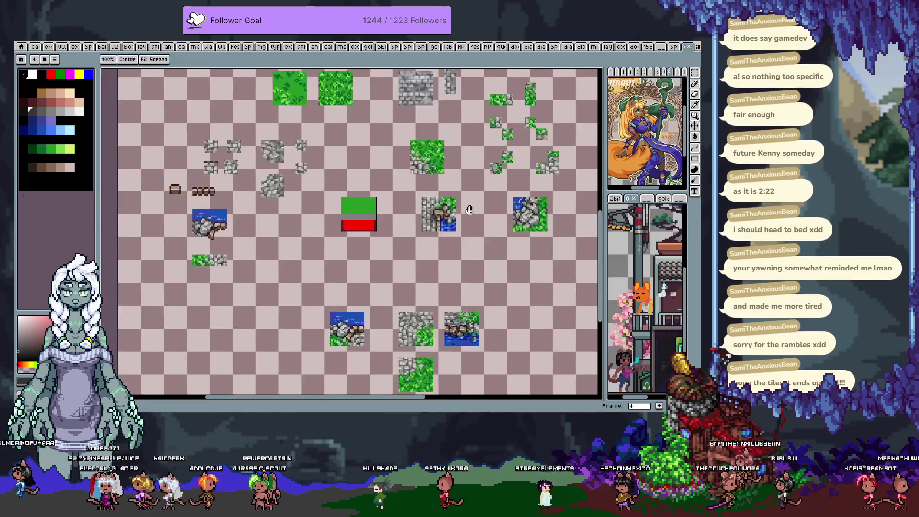
scroll(435, 224, down, 1)
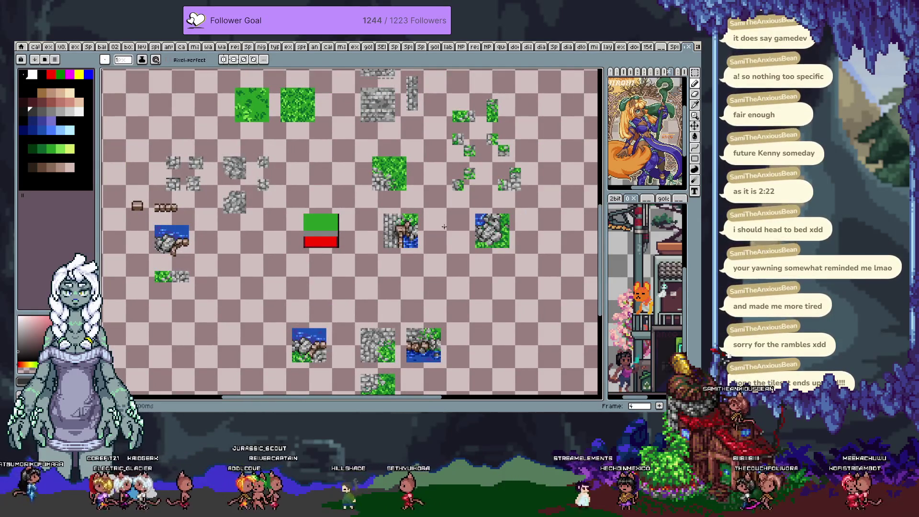
scroll(415, 234, up, 4)
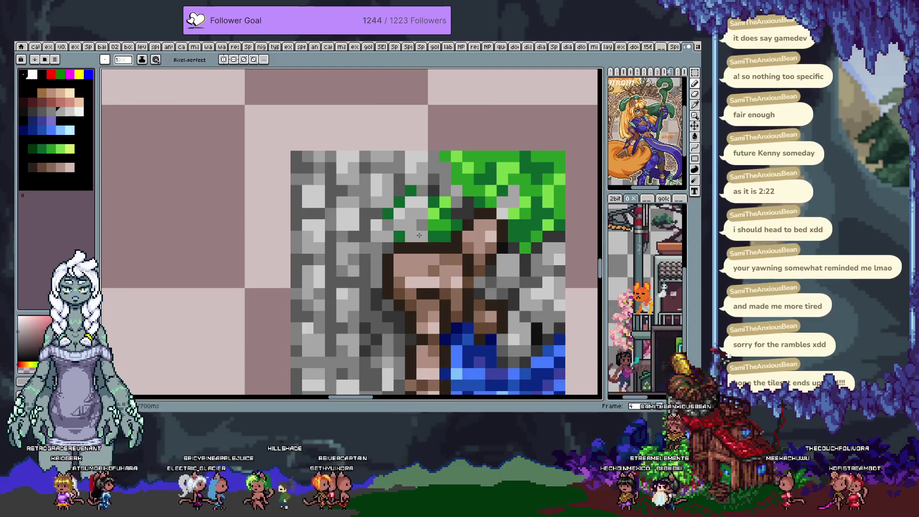
scroll(416, 234, down, 4)
scroll(413, 239, up, 4)
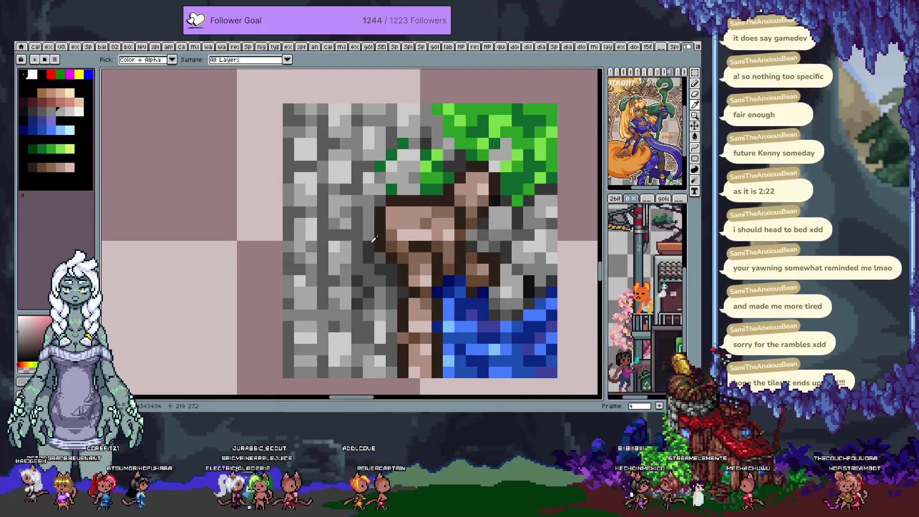
scroll(362, 231, down, 4)
scroll(387, 240, up, 4)
key(alt)
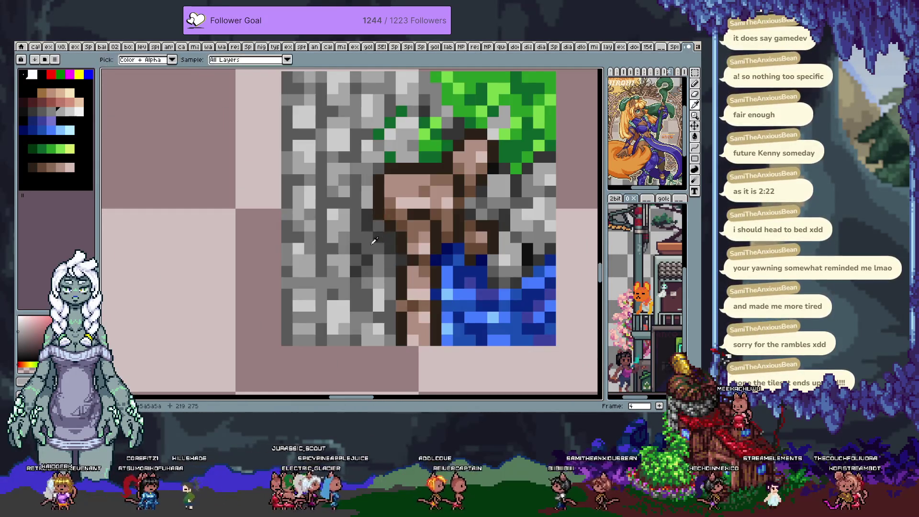
key(alt)
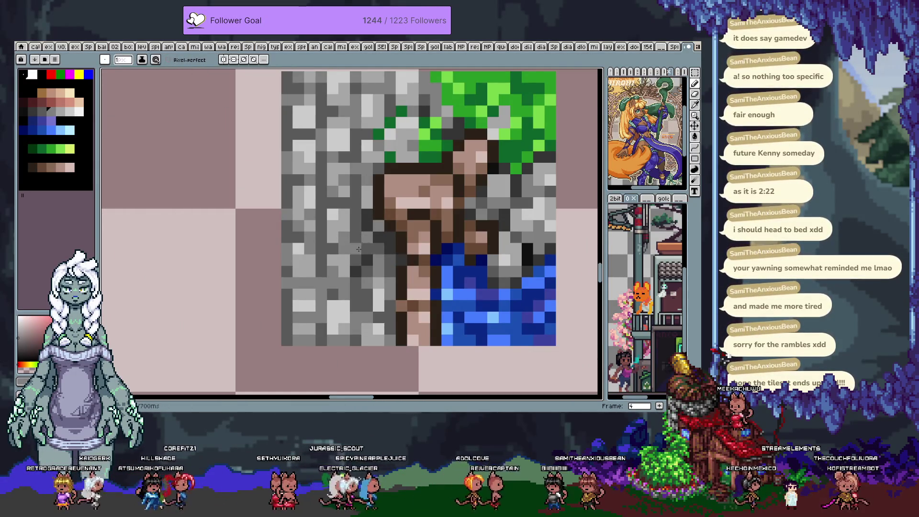
key(v)
key(b)
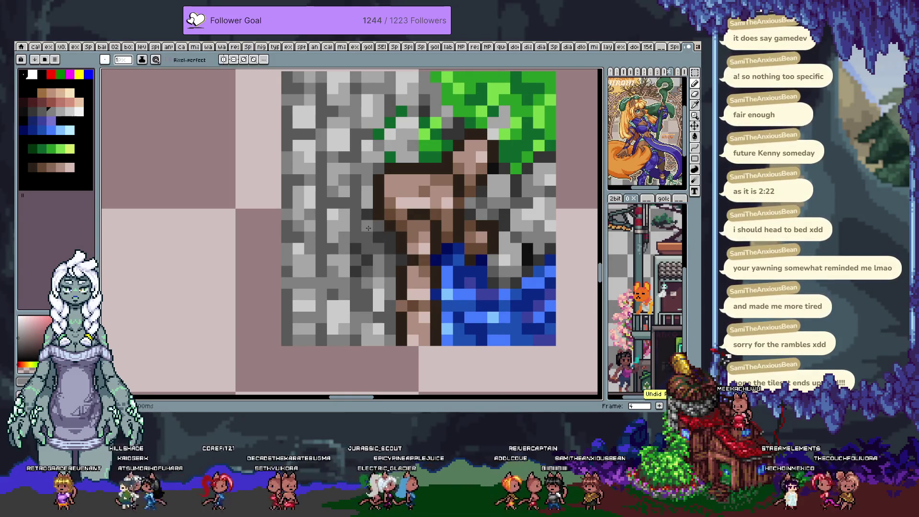
alt+click(383, 229)
key(alt)
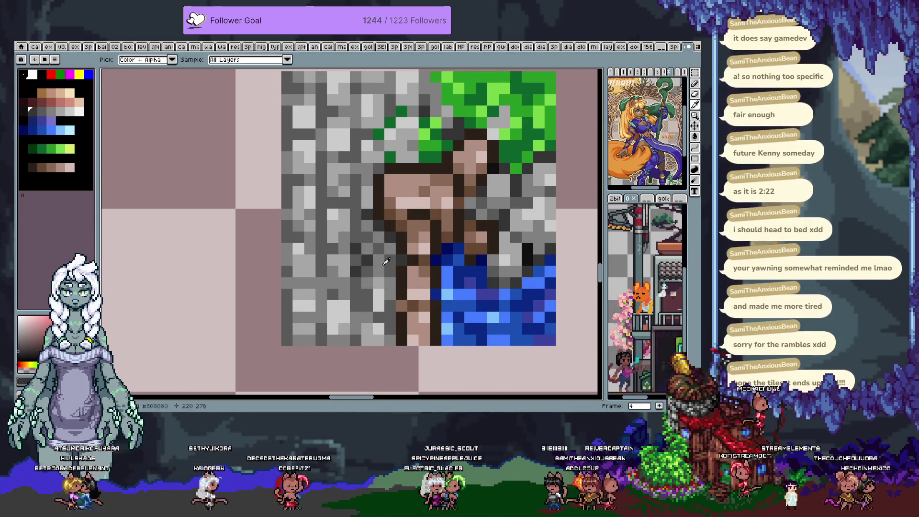
alt+click(377, 238)
key(ctrl+z)
scroll(369, 245, down, 6)
scroll(384, 252, up, 1)
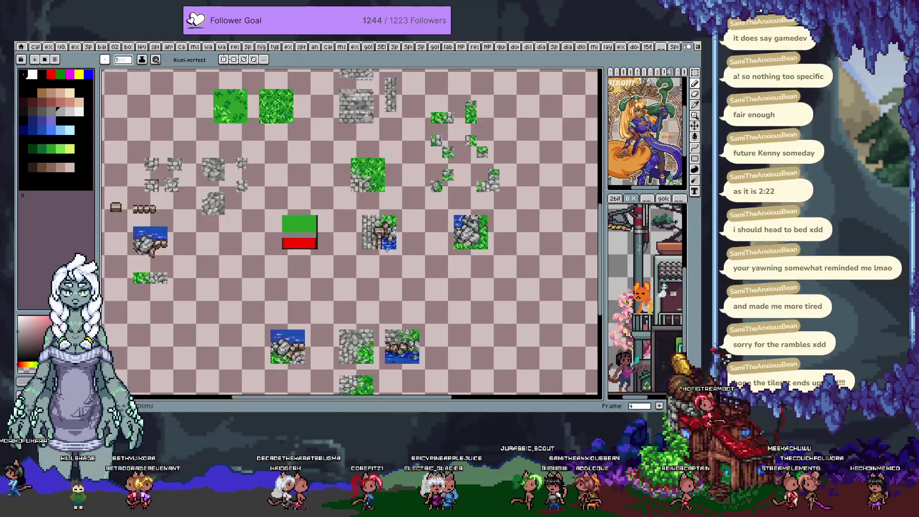
scroll(384, 252, up, 1)
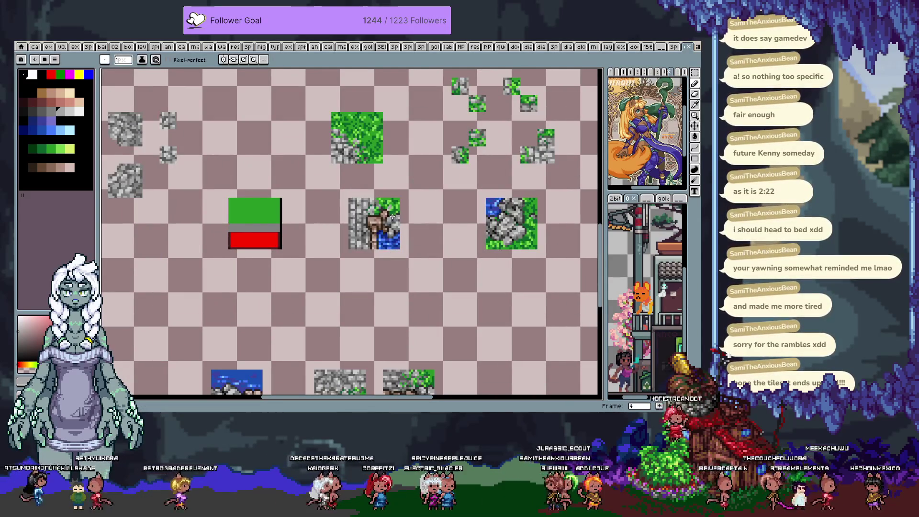
key(m)
right_click(368, 195)
Copy the central stone, grass and water tile and move to the frame of placeholder tiles
key(Escape)
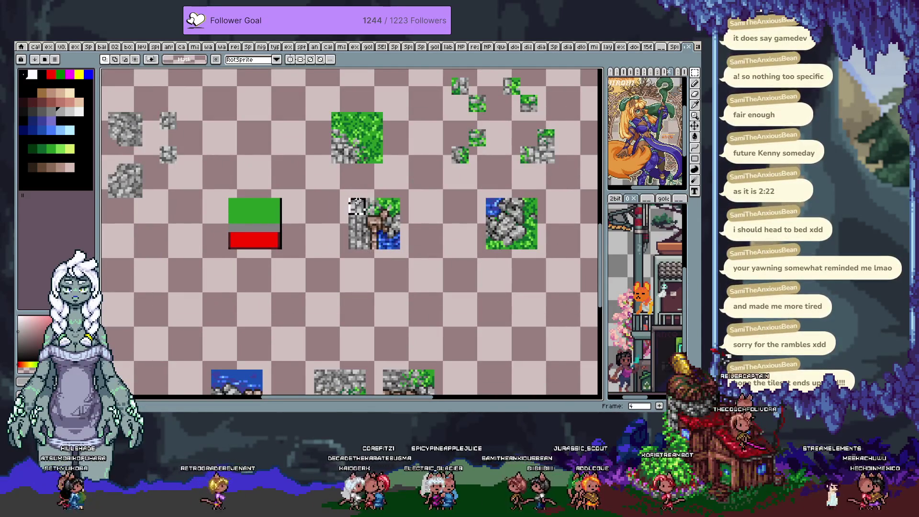
drag(353, 204, 423, 245)
right_click(338, 197)
click(355, 223)
scroll(410, 222, down, 3)
scroll(411, 222, up, 2)
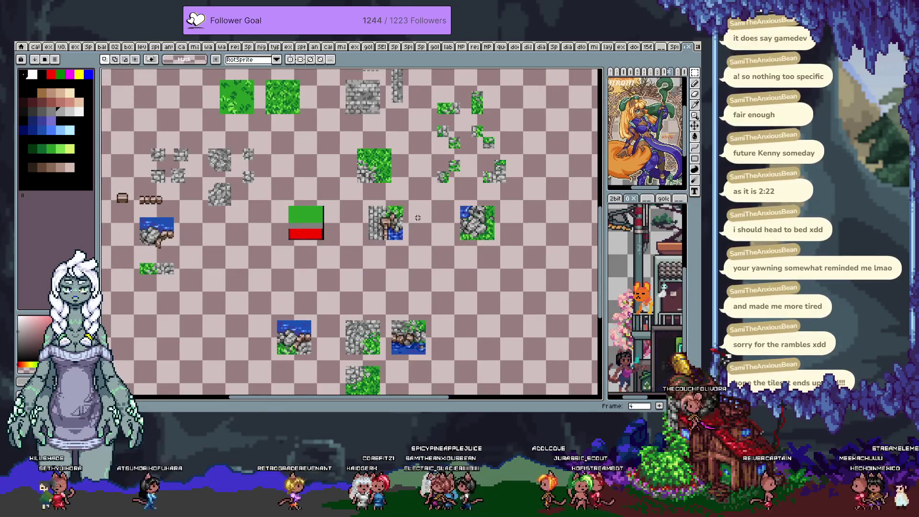
key(Right)
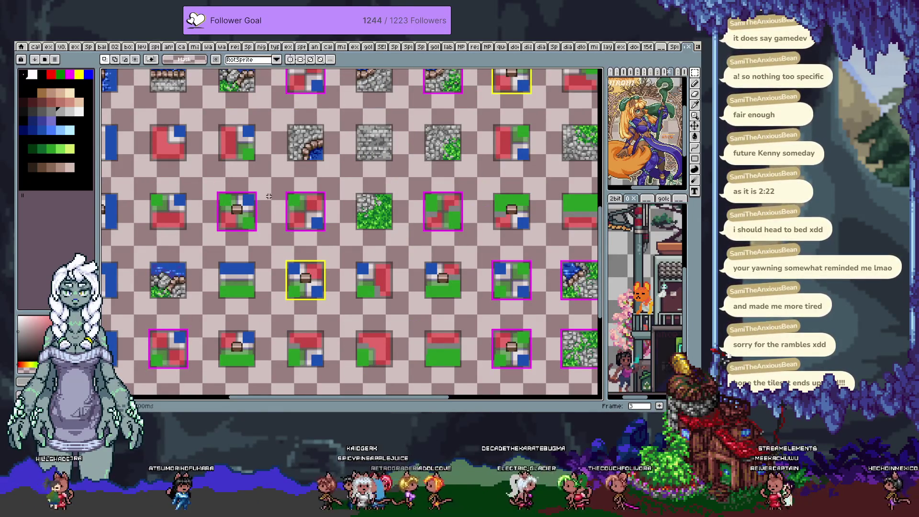
scroll(316, 176, up, 2)
scroll(365, 181, up, 1)
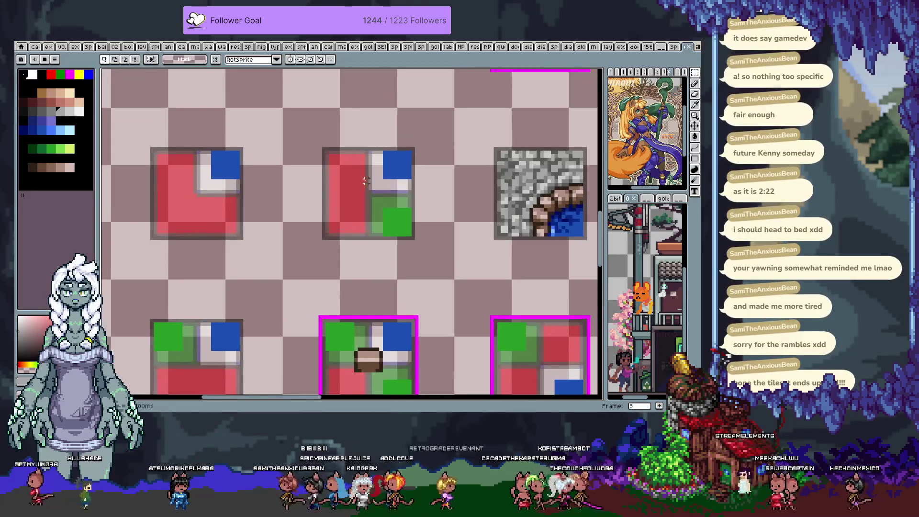
Paste the copied tile onto the middle placeholder, then undo and redo to compare it against the placeholder
key(ctrl+v)
key(Up)
key(Up)
key(Up)
key(Up)
key(Up)
key(Up)
key(Up)
key(Up)
key(Up)
key(Right)
key(Right)
key(Right)
key(Right)
key(Right)
key(Right)
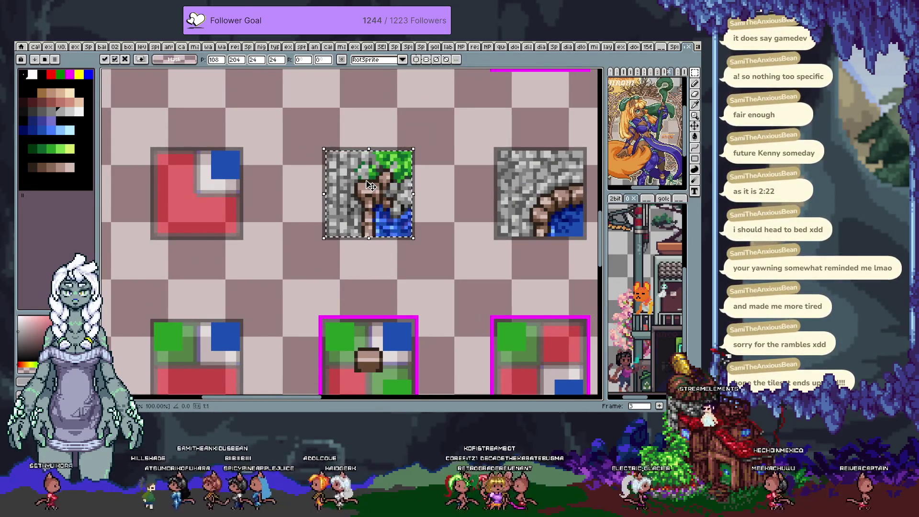
key(Return)
key(ctrl+z)
key(ctrl+y)
key(ctrl+z)
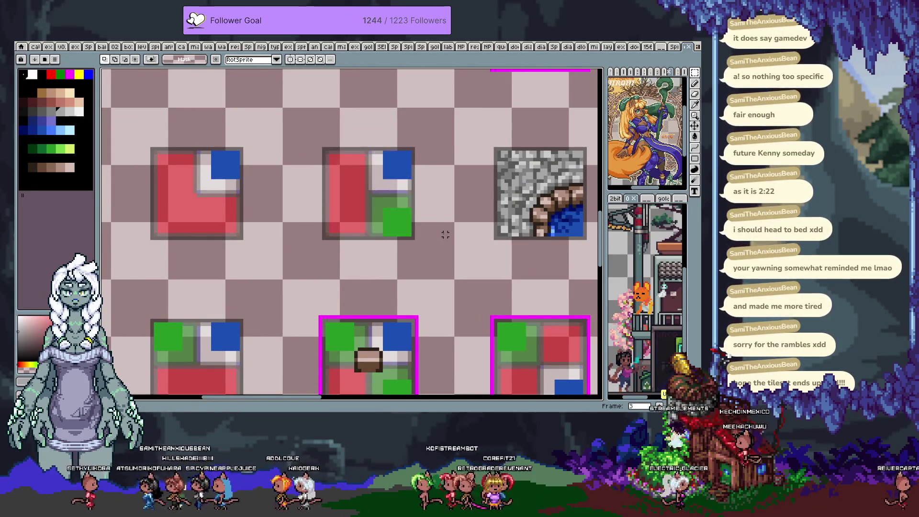
key(ctrl+z)
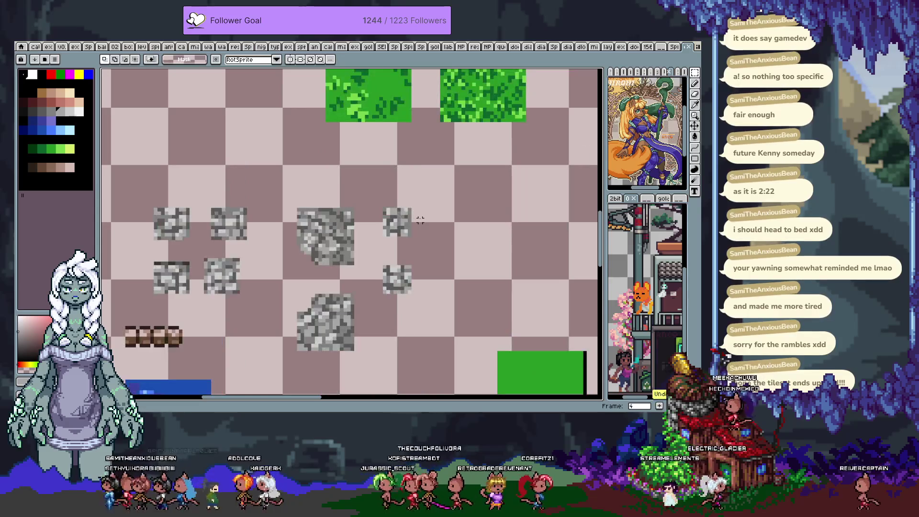
key(ctrl+y)
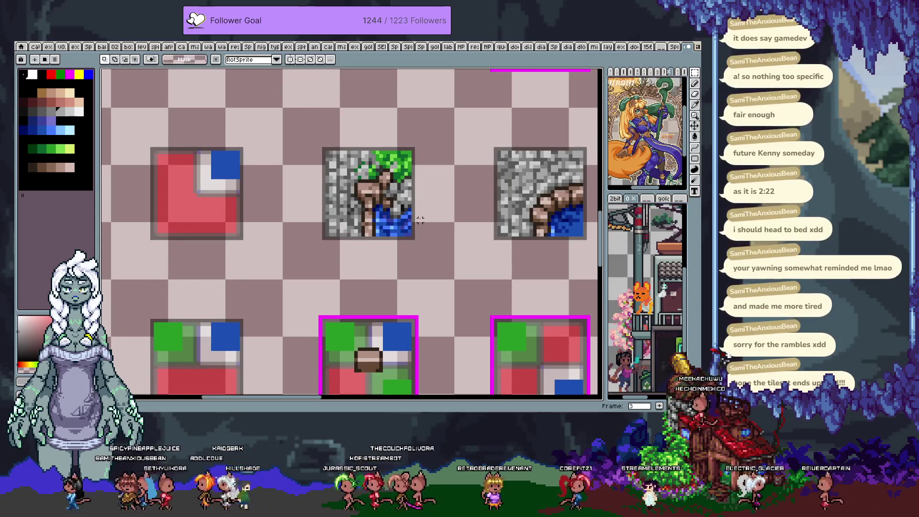
Cut the stone-and-stream tile from its slot and paste it back as a floating copy
key(ctrl+y)
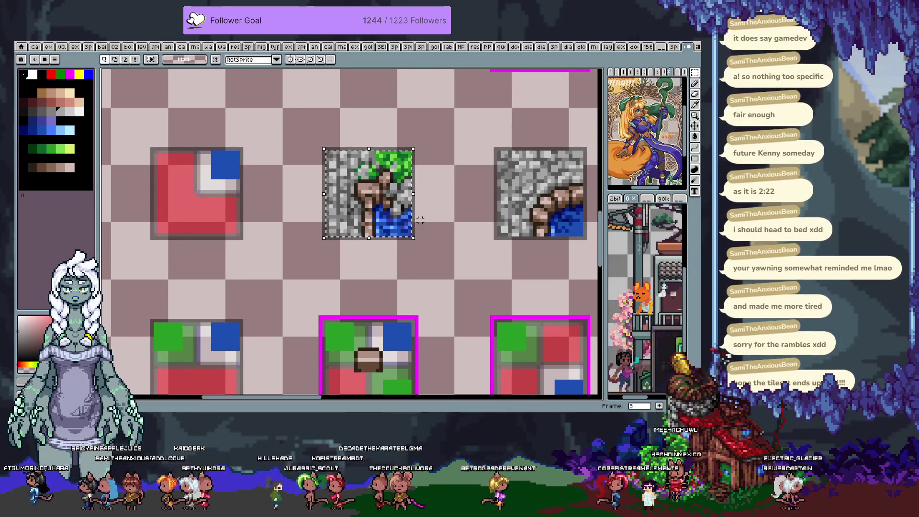
key(ctrl+y)
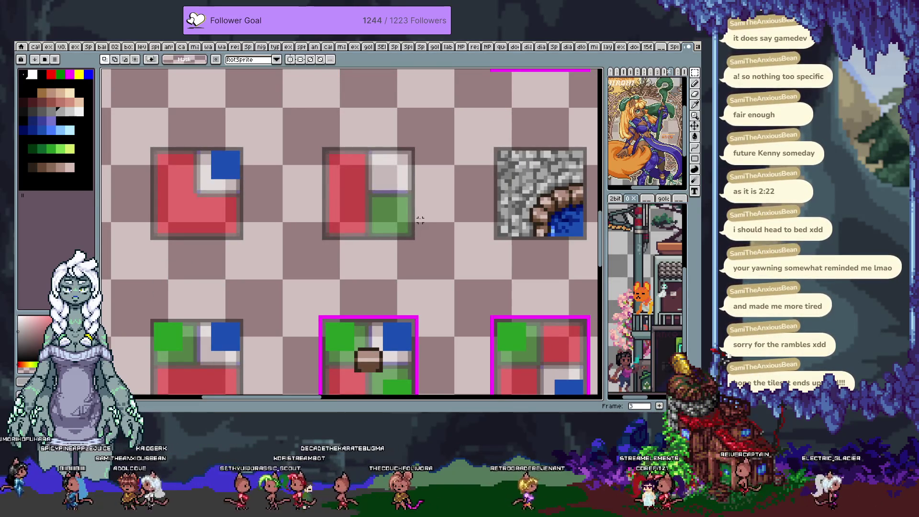
scroll(420, 219, down, 1)
key(ctrl+y)
key(ctrl+y)
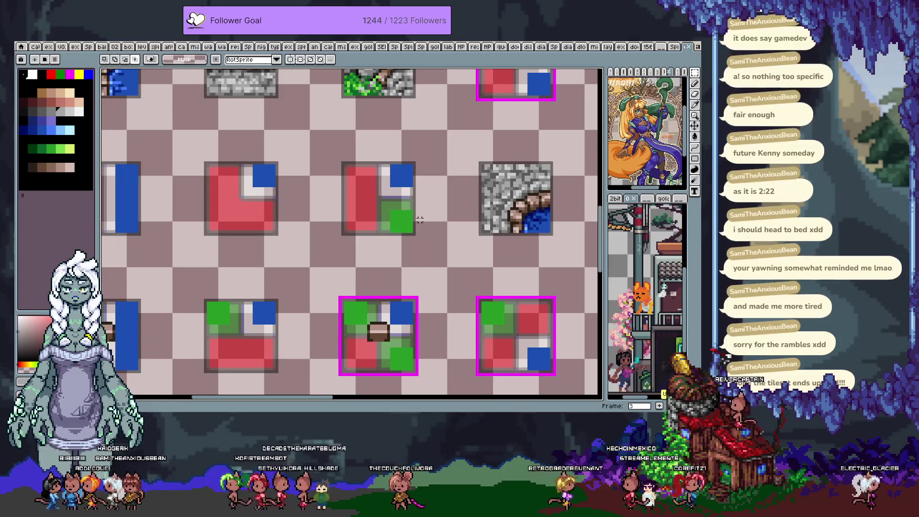
scroll(419, 219, down, 1)
mouse_move(441, 232)
mouse_down()
mouse_move(425, 244)
mouse_move(446, 225)
mouse_up()
key(ctrl+v)
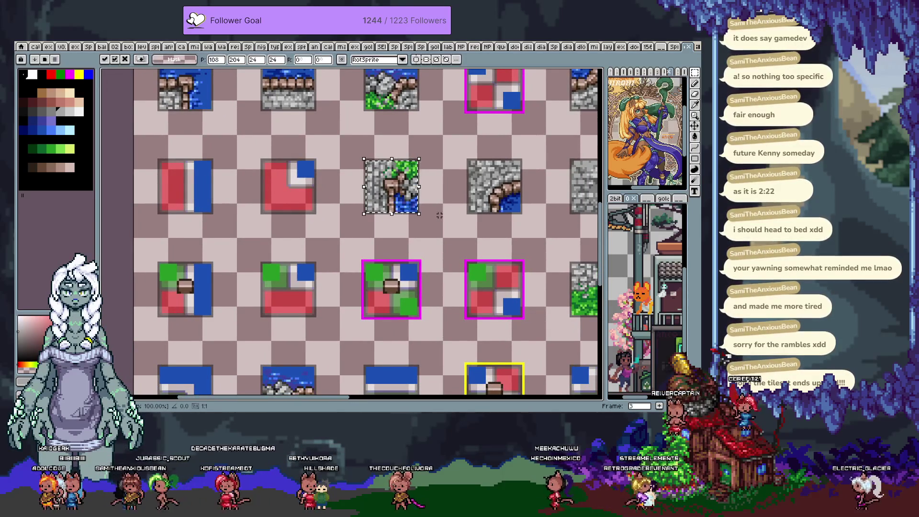
Move the floating stone-and-stream tile into a new slot among the stone-and-grass tiles and drop it there
key(shift+Down)
key(shift+Down)
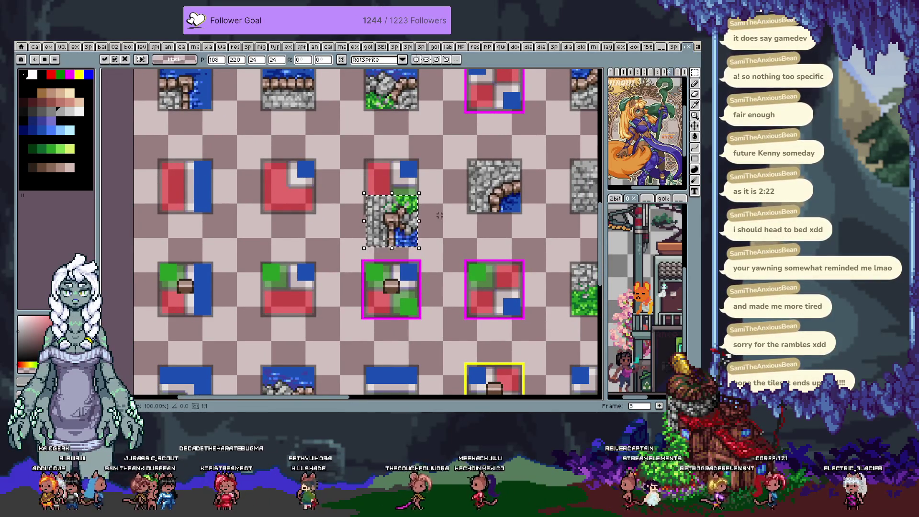
key(shift+Left)
key(shift+Left)
key(shift+Left)
key(shift+Down)
scroll(388, 215, down, 1)
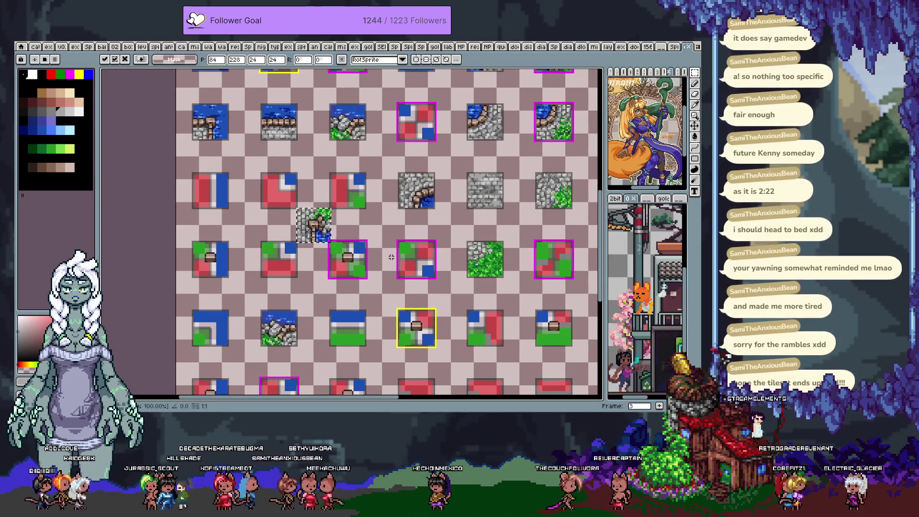
scroll(310, 178, down, 2)
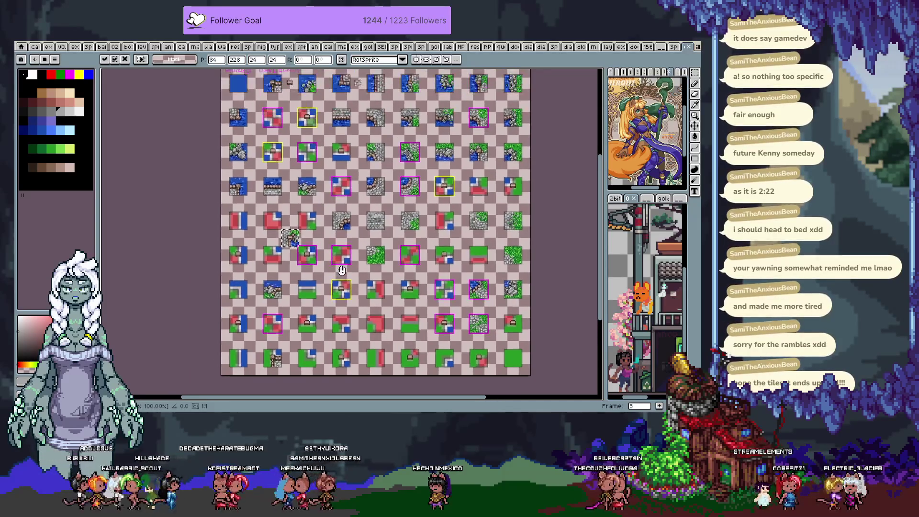
scroll(359, 272, down, 1)
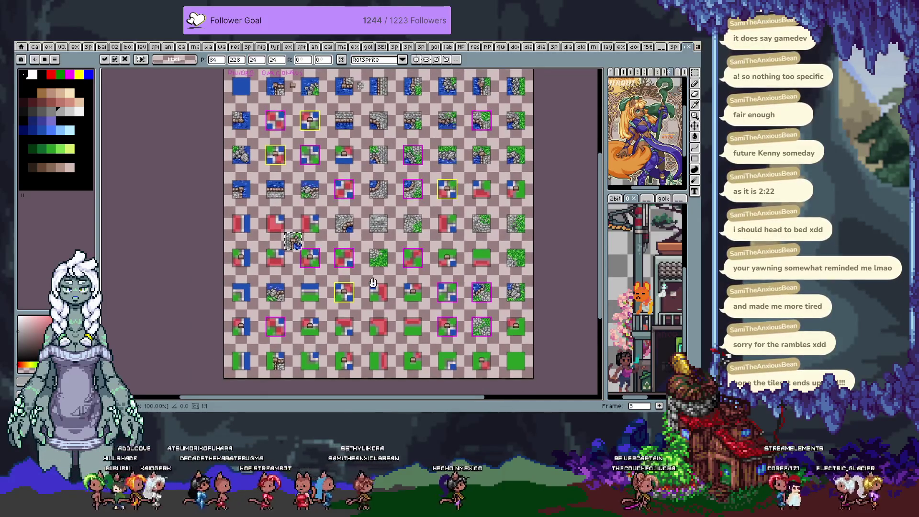
mouse_move(302, 243)
mouse_down()
mouse_move(370, 226)
mouse_move(446, 225)
mouse_up()
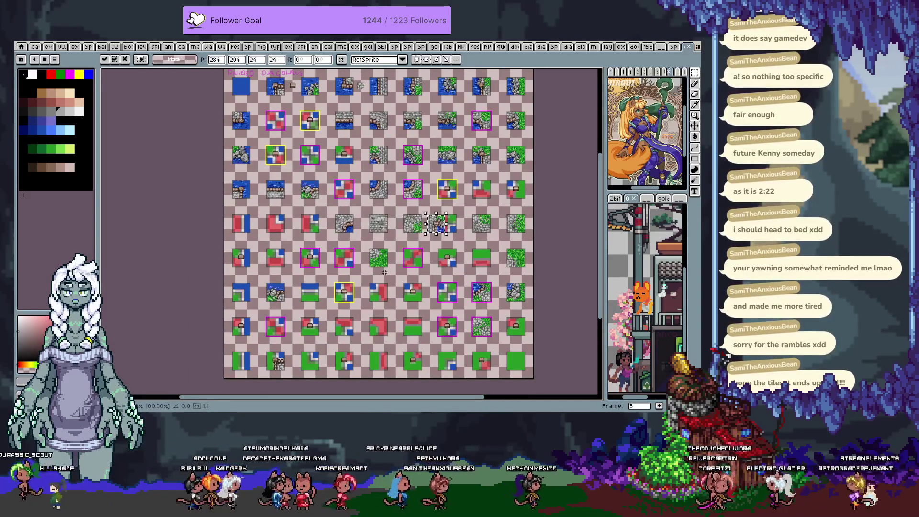
click(415, 266)
scroll(416, 267, up, 4)
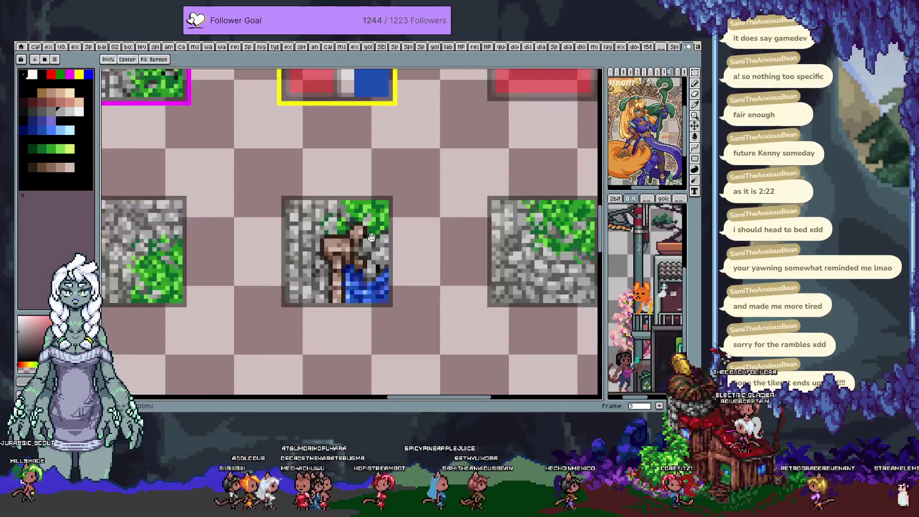
scroll(435, 216, up, 1)
scroll(436, 215, down, 3)
scroll(438, 214, up, 3)
click(436, 213)
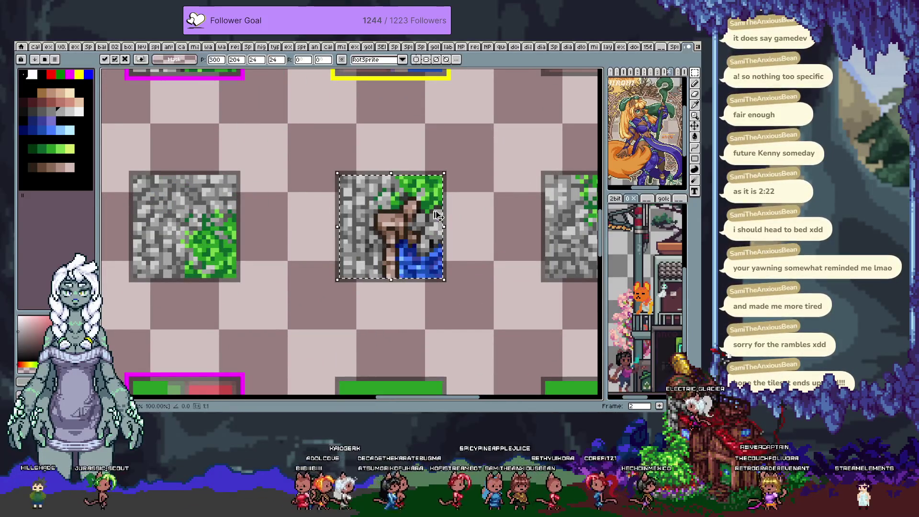
click(436, 214)
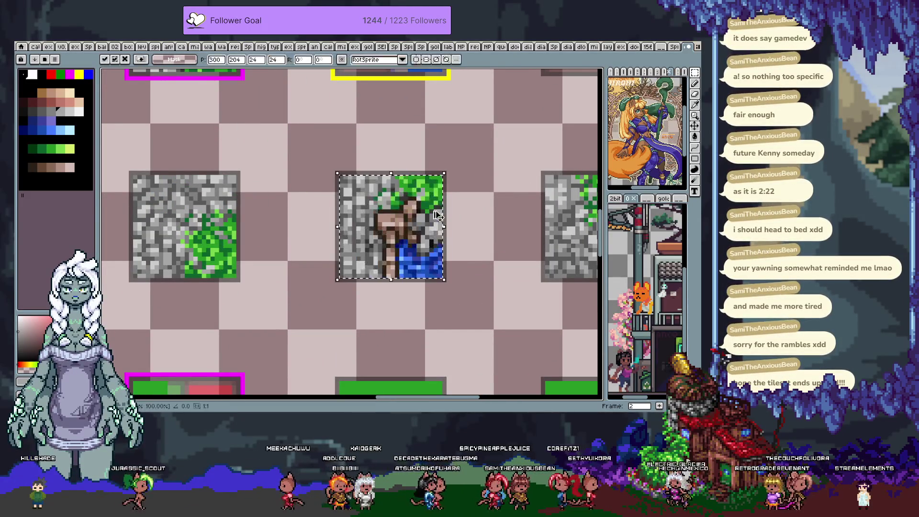
scroll(437, 211, up, 3)
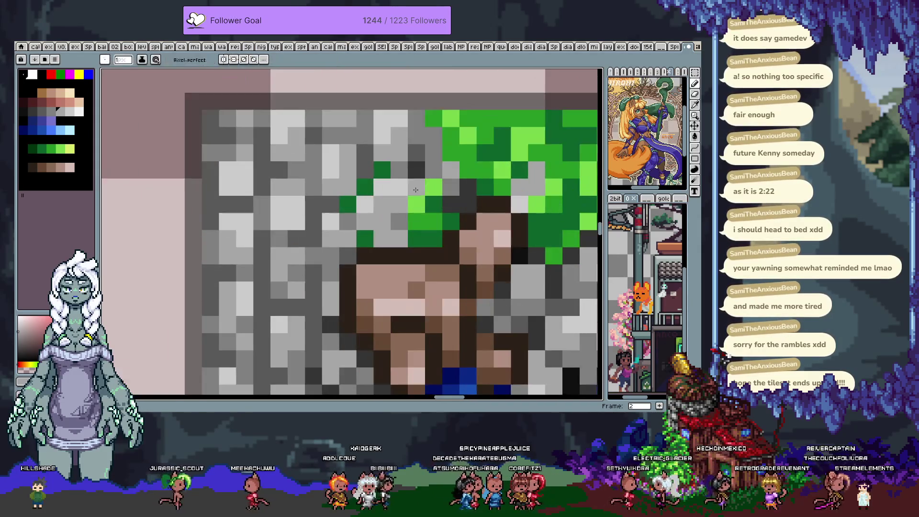
Add a couple of moss-green pixels onto the grey stones of the stream tile, undoing one too low
alt+click(423, 209)
click(348, 171)
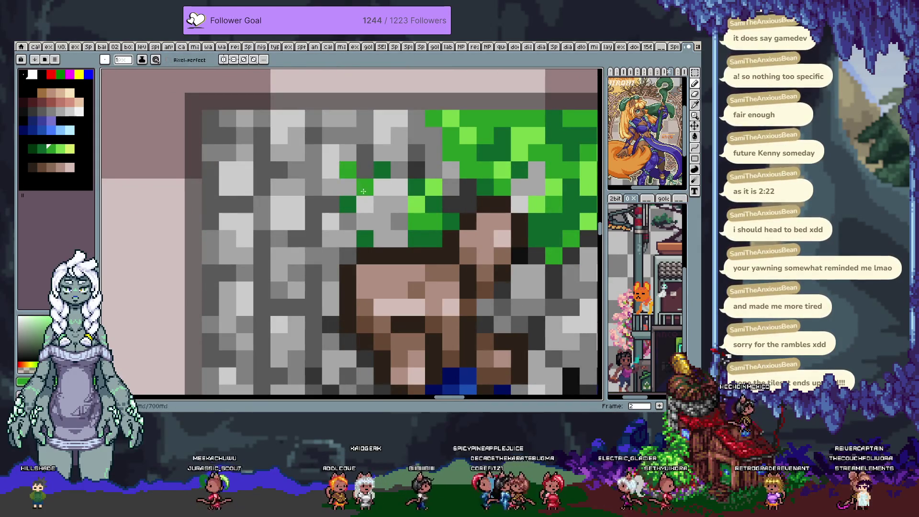
click(331, 205)
click(318, 214)
key(ctrl+z)
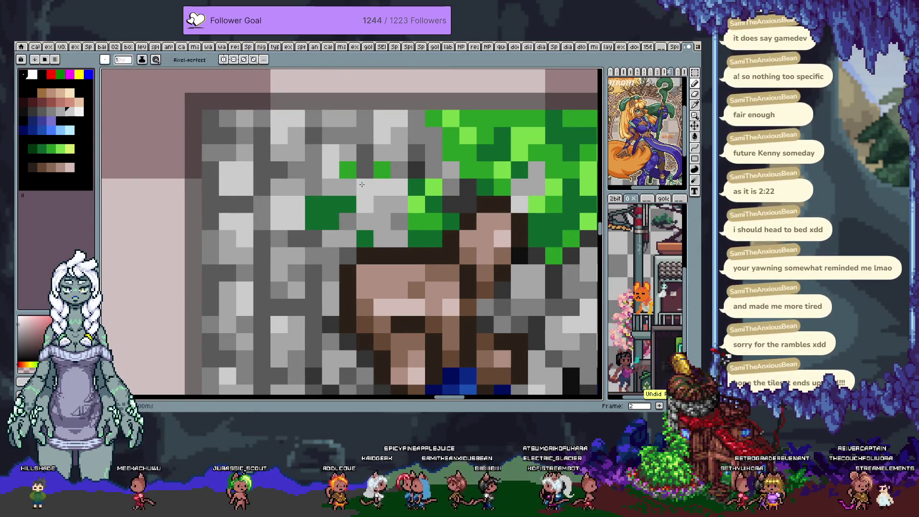
Sample a stone grey from the tile as the drawing colour
key(i)
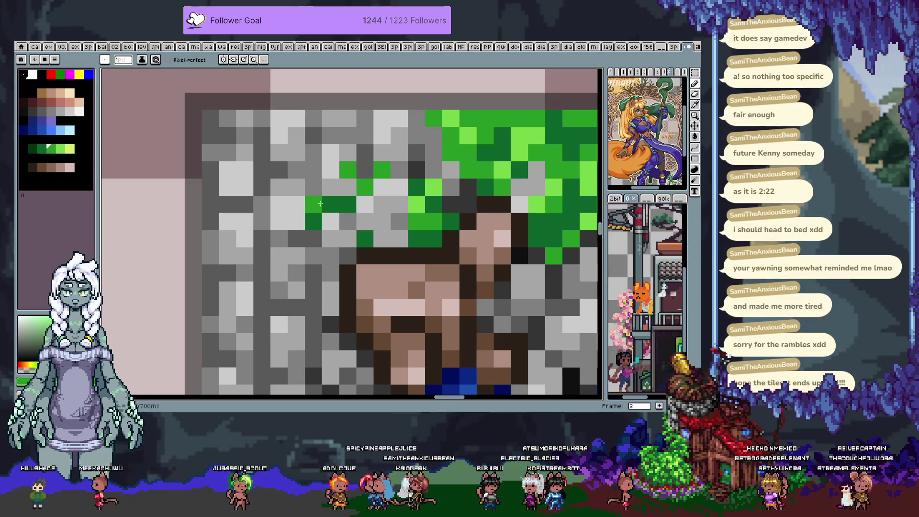
scroll(314, 206, down, 5)
scroll(325, 192, up, 3)
key(alt)
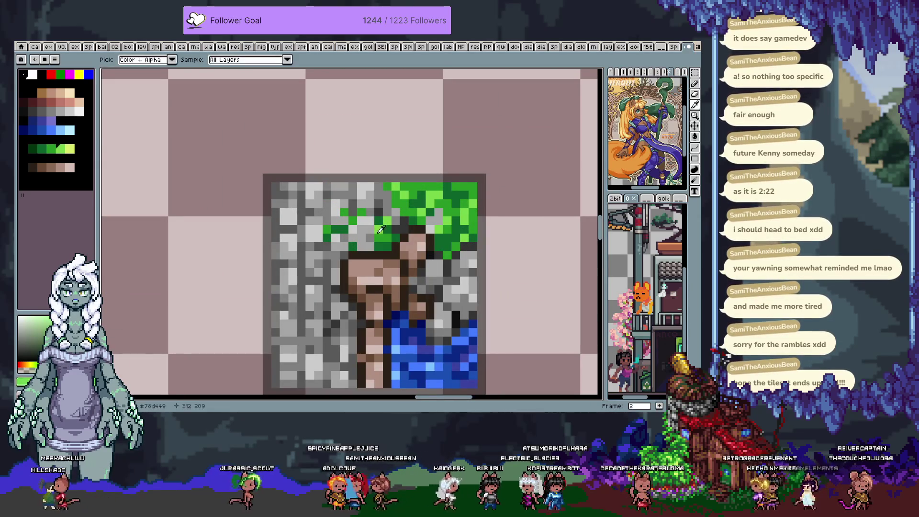
alt+click(374, 241)
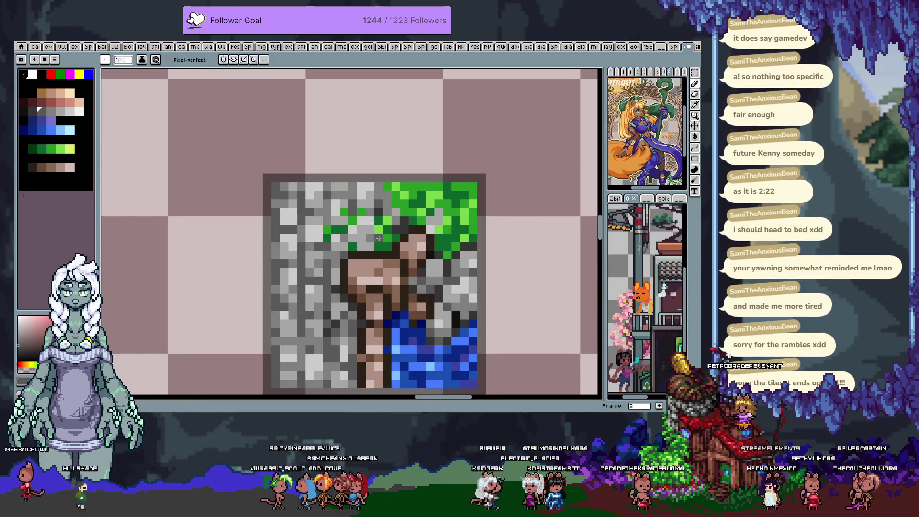
scroll(382, 246, down, 3)
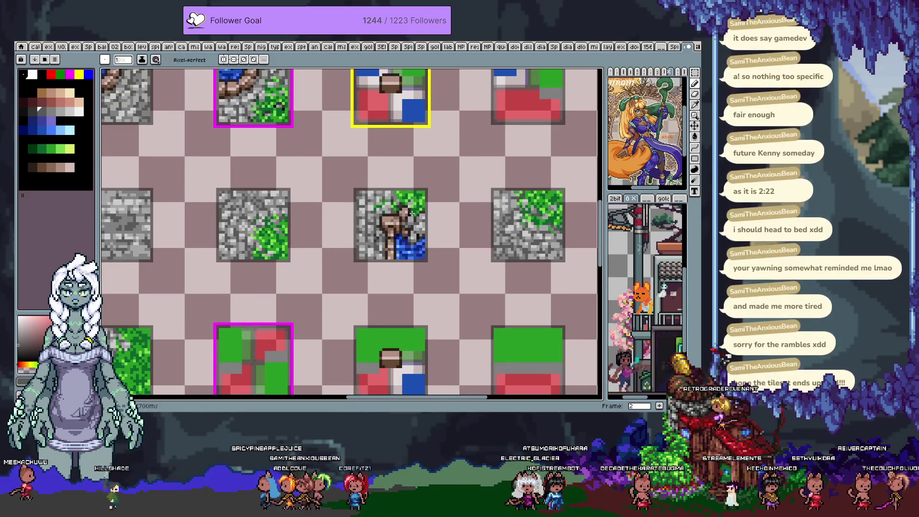
Select and deselect the centre tile, then switch documents to the small tile map
key(m)
drag(435, 267, 345, 181)
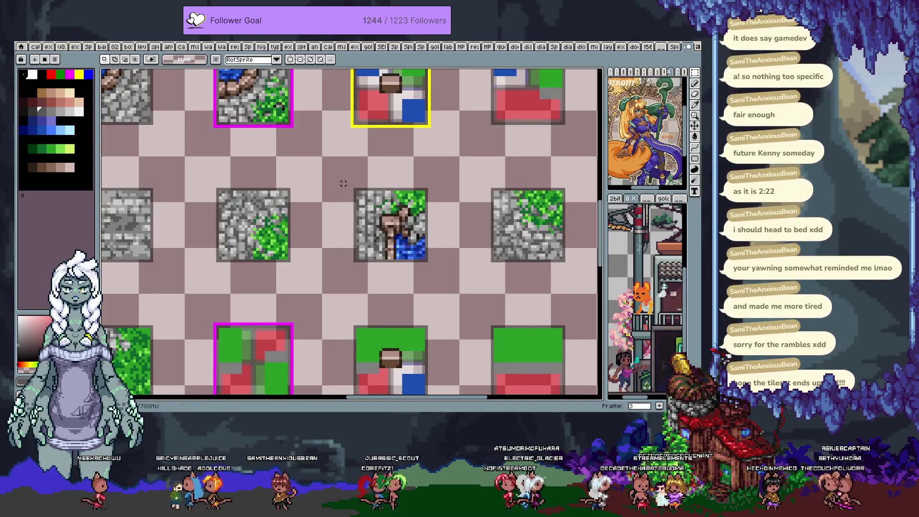
key(ctrl+d)
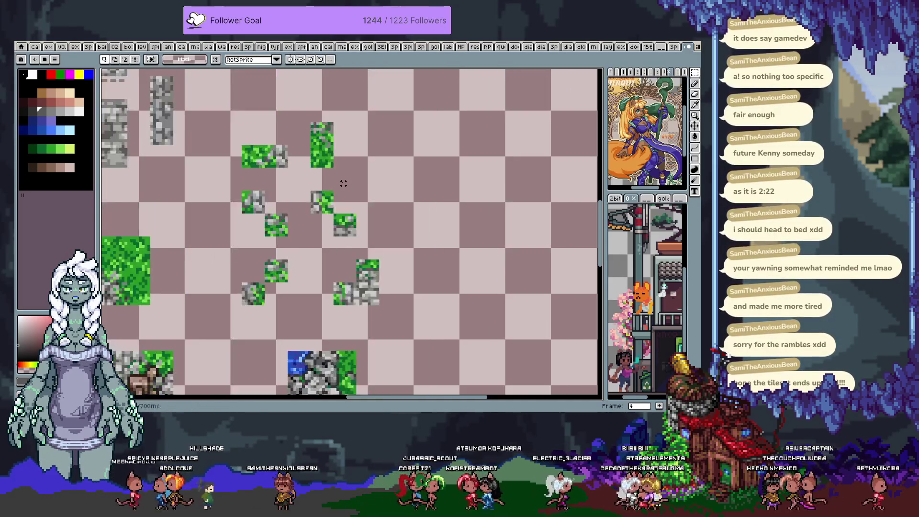
scroll(344, 183, down, 2)
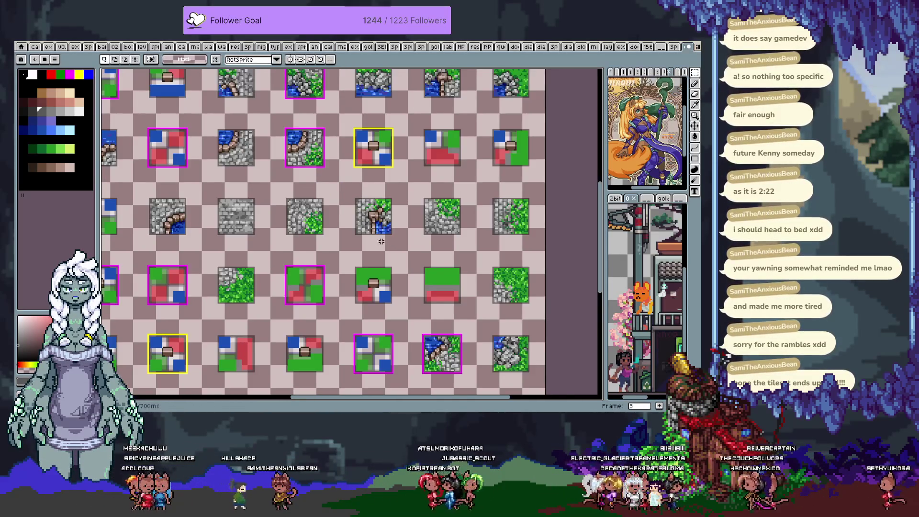
drag(384, 243, 392, 245)
key(ctrl+Tab)
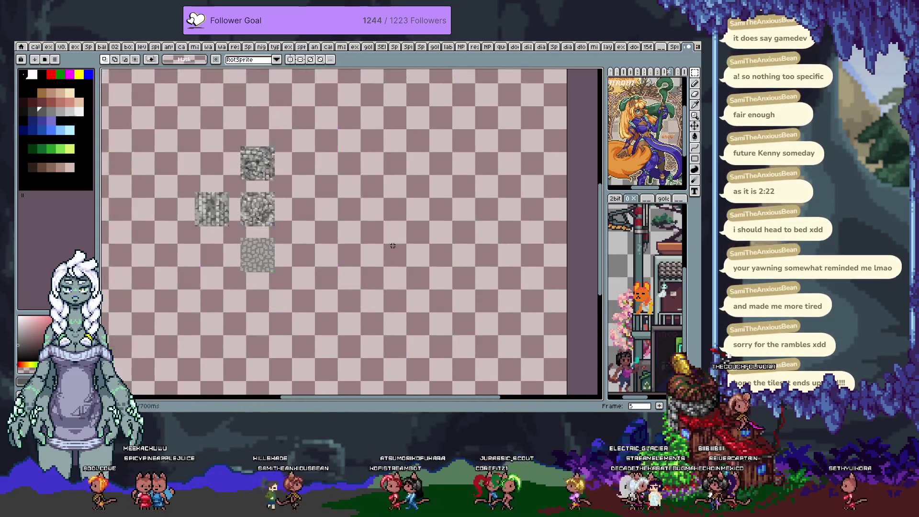
key(ctrl+Tab)
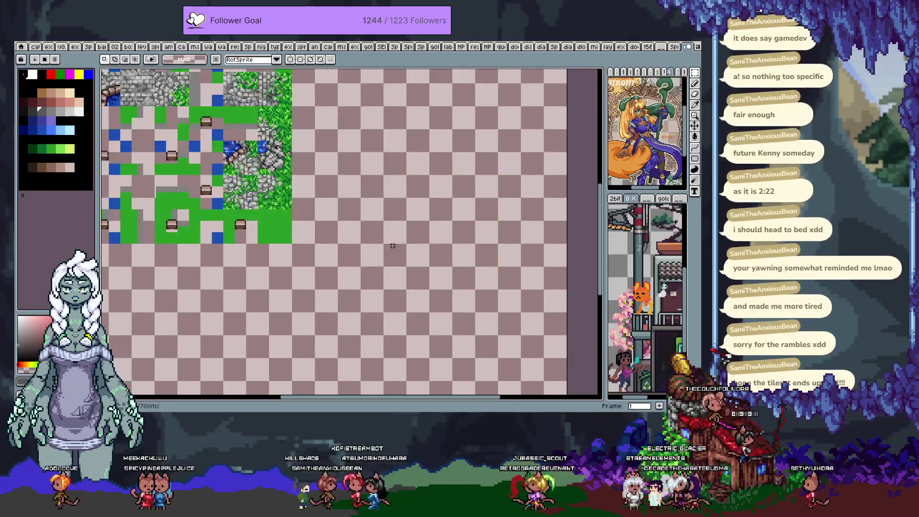
scroll(379, 241, up, 1)
scroll(379, 242, up, 1)
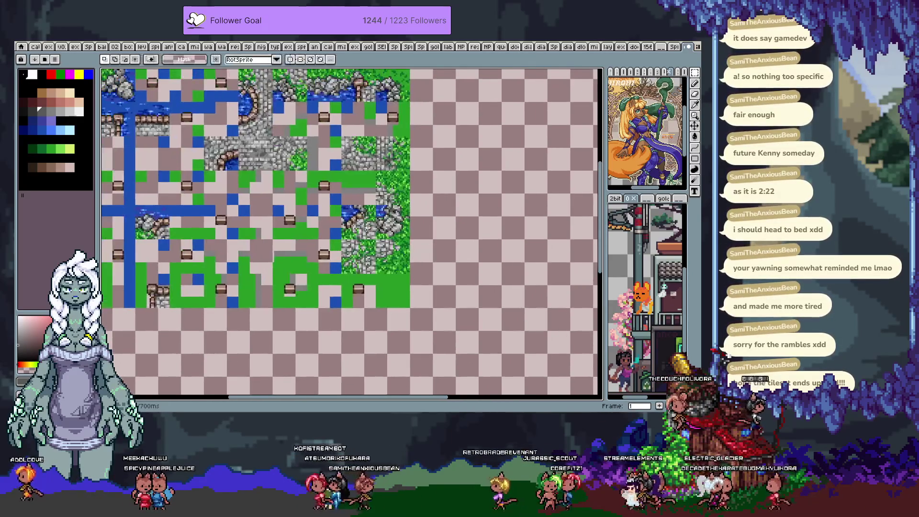
scroll(379, 242, up, 1)
Paste a block of stone tiles with the stream tile into the map and commit it in place
key(ctrl+Tab)
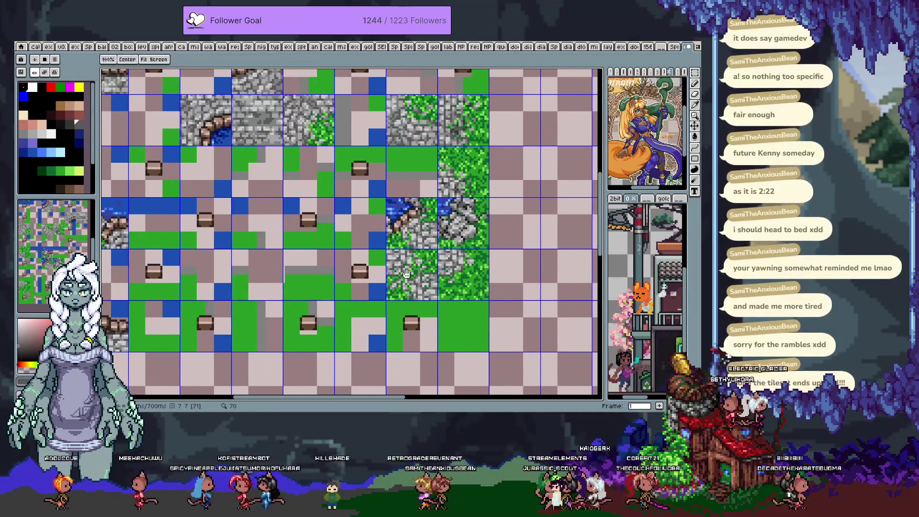
drag(343, 223, 419, 305)
scroll(420, 304, up, 1)
scroll(403, 263, up, 1)
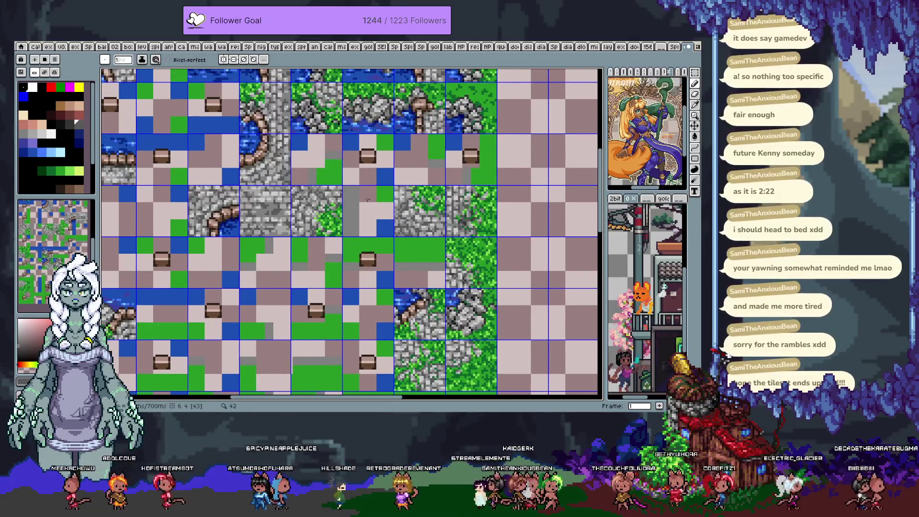
key(ctrl+v)
drag(352, 375, 370, 217)
key(ctrl+d)
Select a rectangular block of map tiles and flip between the tileset atlas and the packed tile map
drag(327, 178, 403, 244)
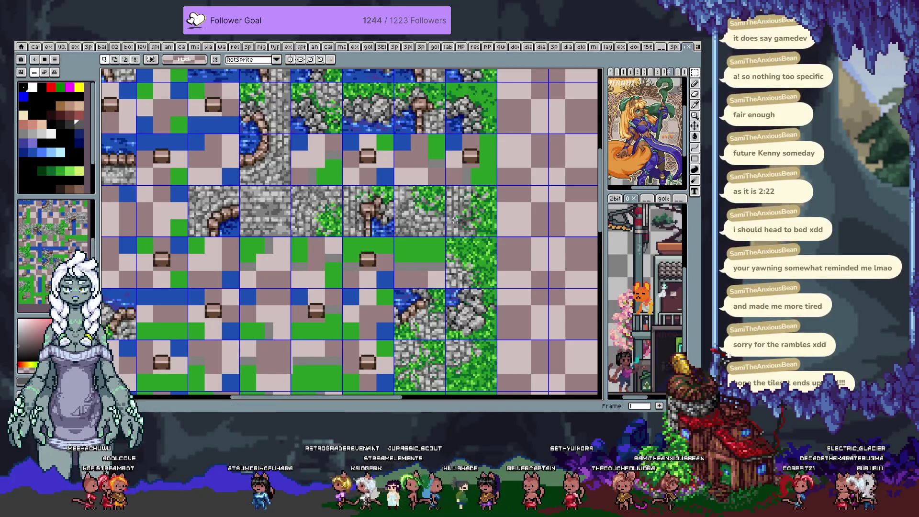
scroll(452, 221, down, 1)
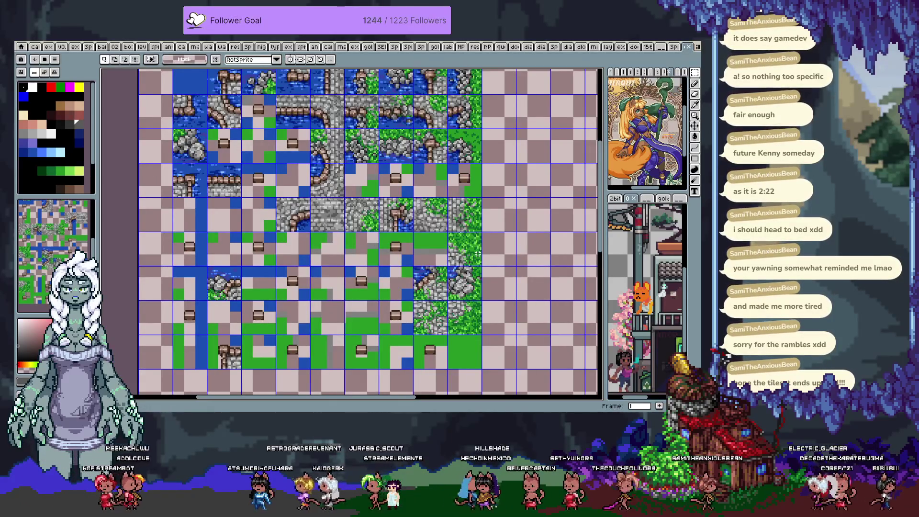
key(ctrl+Tab)
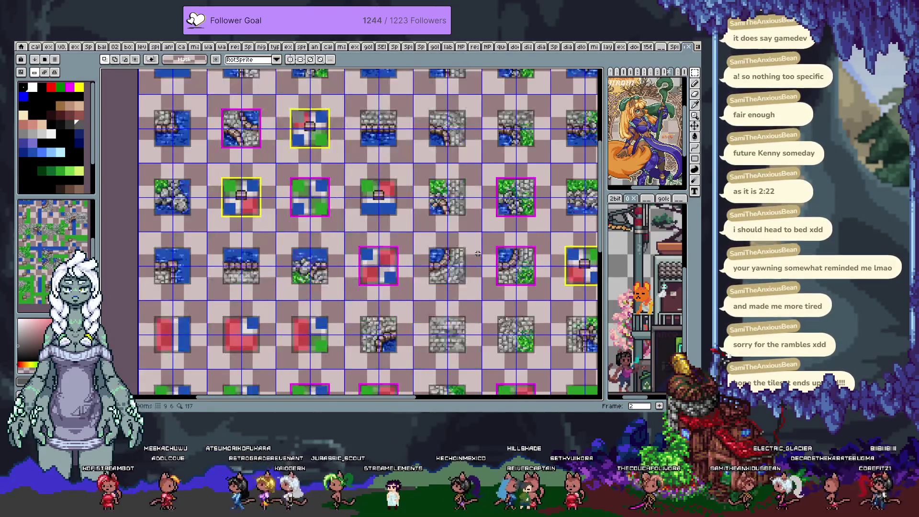
key(ctrl+Tab)
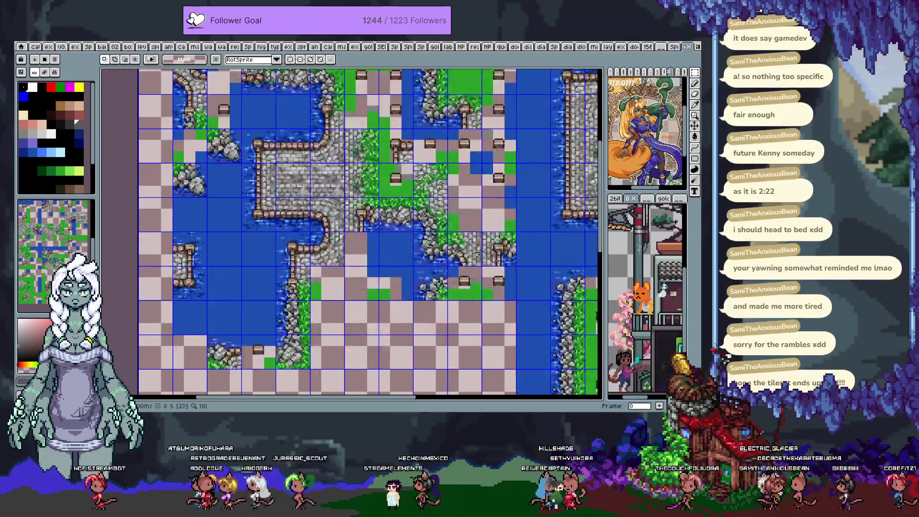
Hide the grid overlay on the packed water-and-stone tile map
key(ctrl+apostrophe)
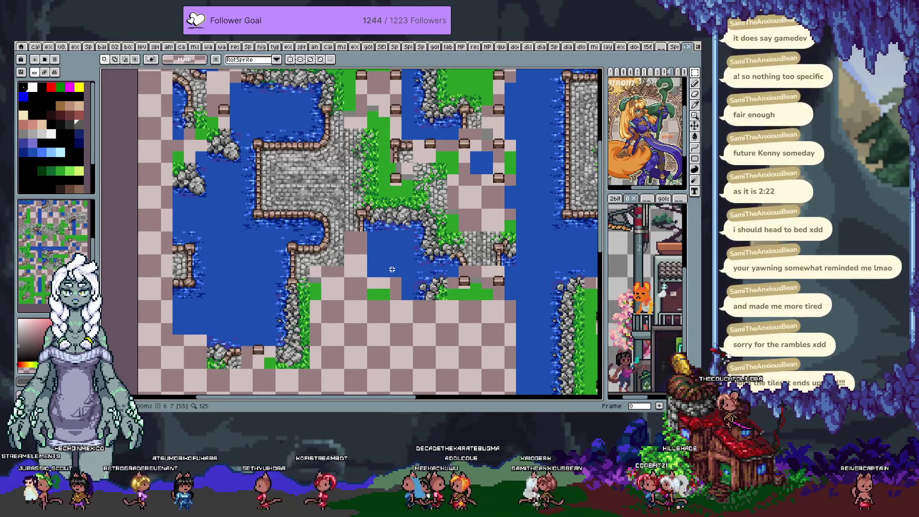
scroll(352, 234, right, 3)
scroll(352, 234, right, 2)
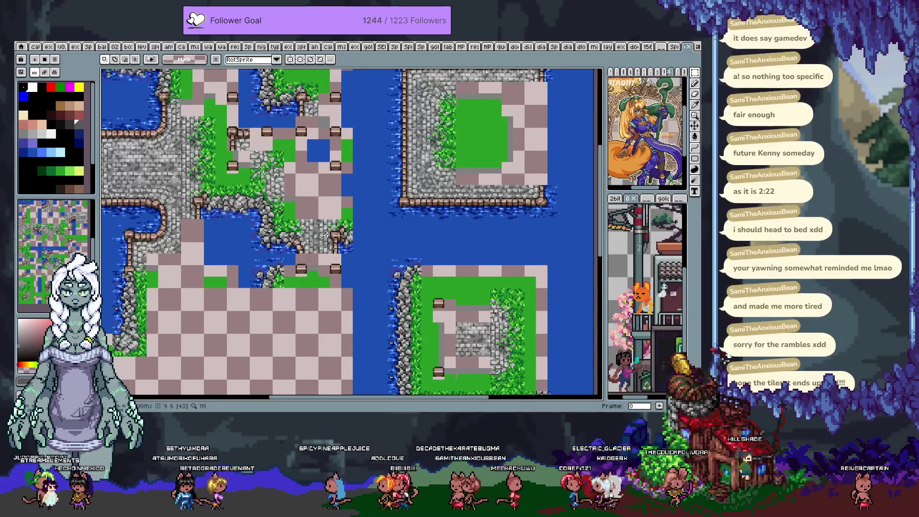
scroll(318, 232, down, 2)
key(Return)
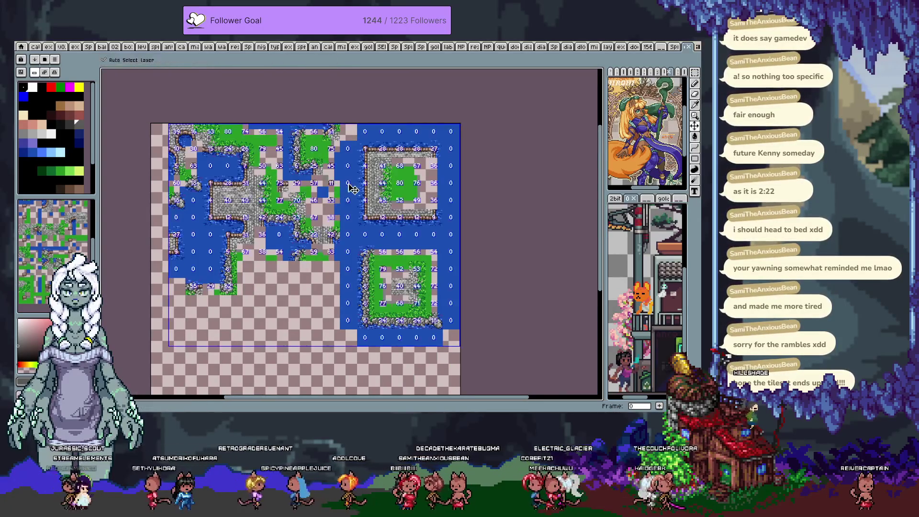
Undo the stray streaks, erase the misplaced water column and paint a new blue water column
key(ctrl+z)
key(ctrl+y)
key(ctrl+z)
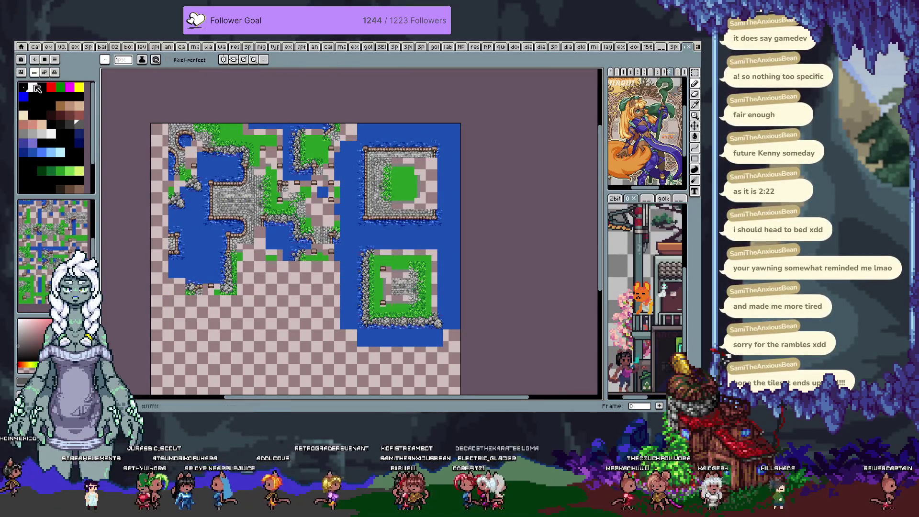
scroll(49, 227, down, 2)
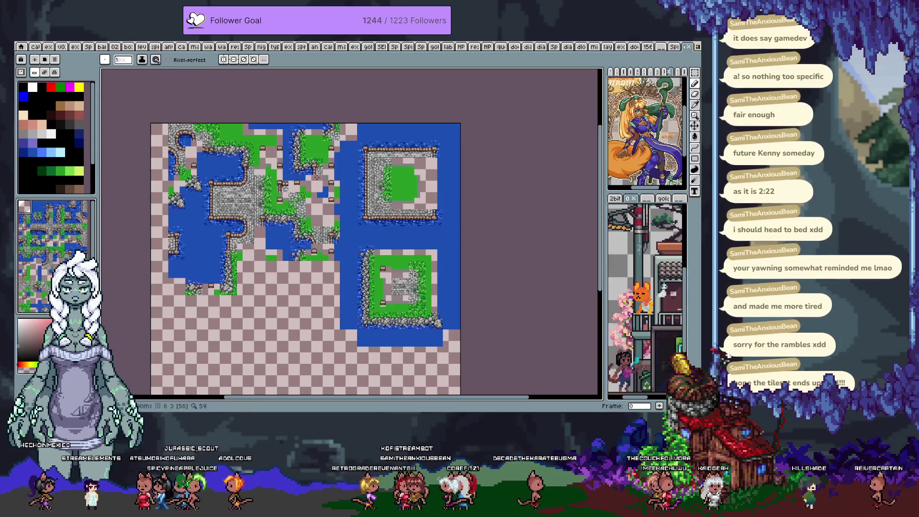
drag(347, 153, 346, 295)
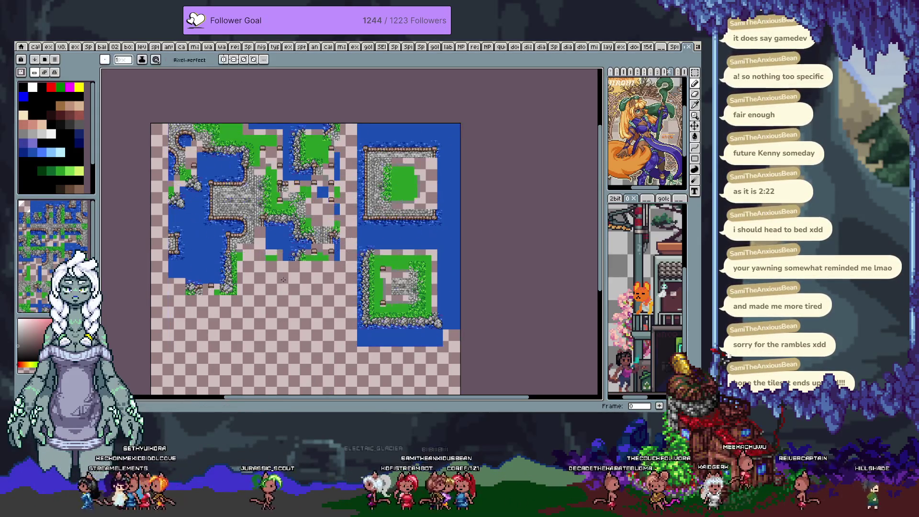
drag(294, 293, 335, 276)
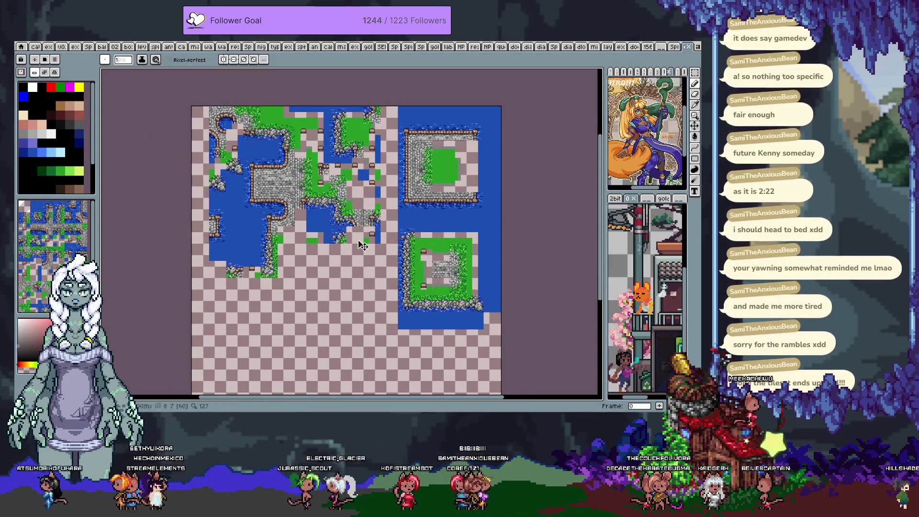
drag(389, 143, 390, 311)
Select the upper-left and lower-left map blocks and nudge them left
key(m)
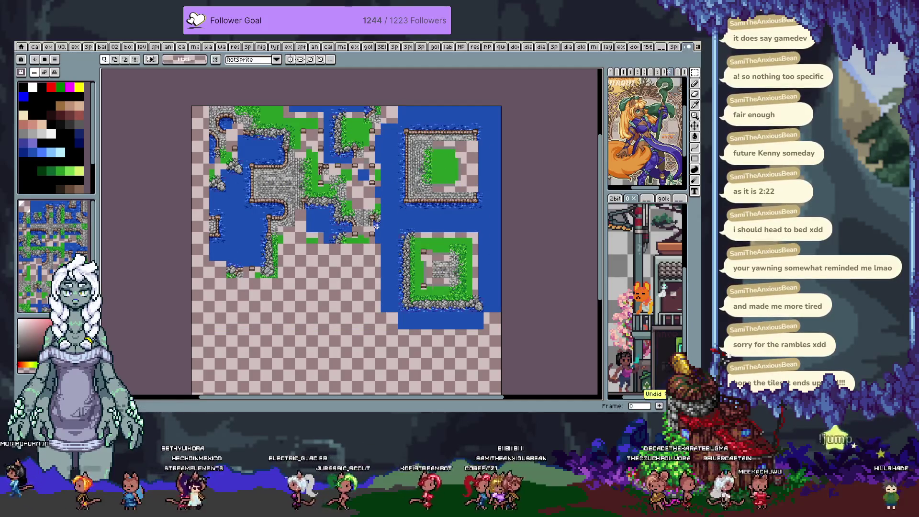
drag(382, 244, 209, 106)
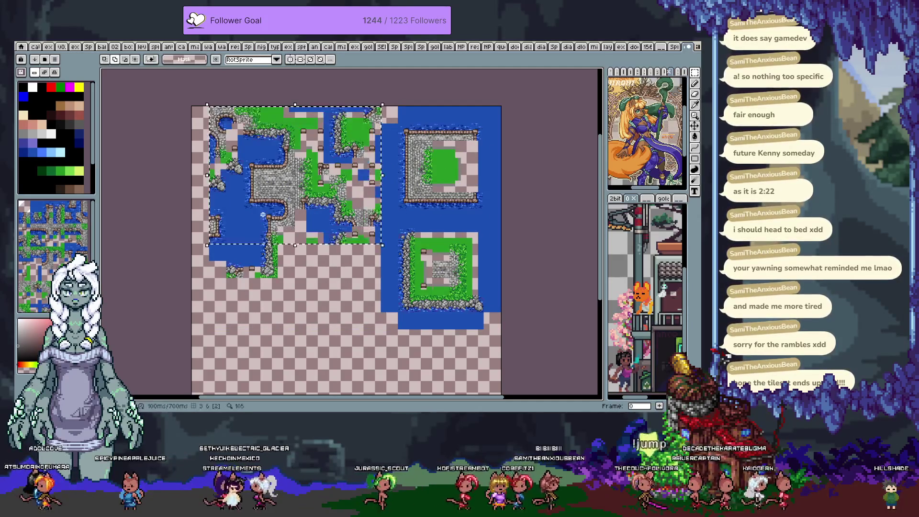
drag(313, 295, 178, 208)
key(Left)
key(Left)
key(Left)
key(ctrl+d)
scroll(177, 216, up, 2)
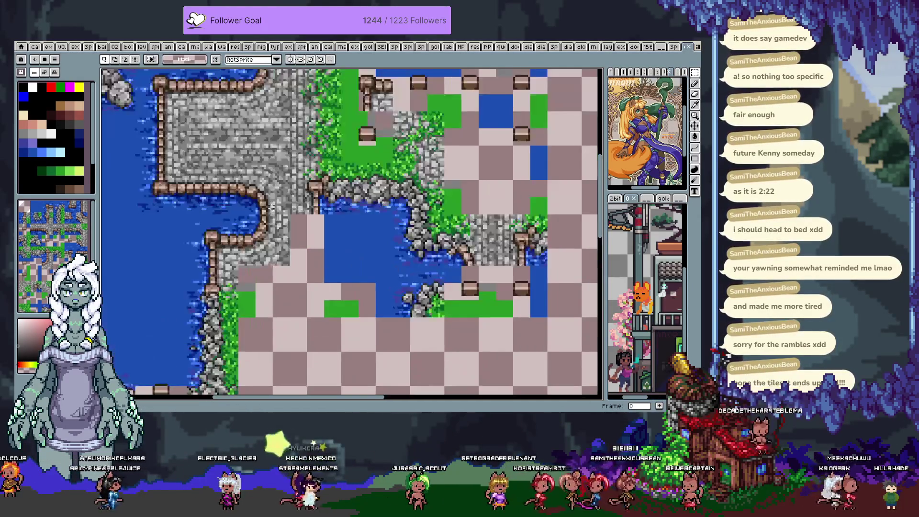
scroll(309, 234, left, 2)
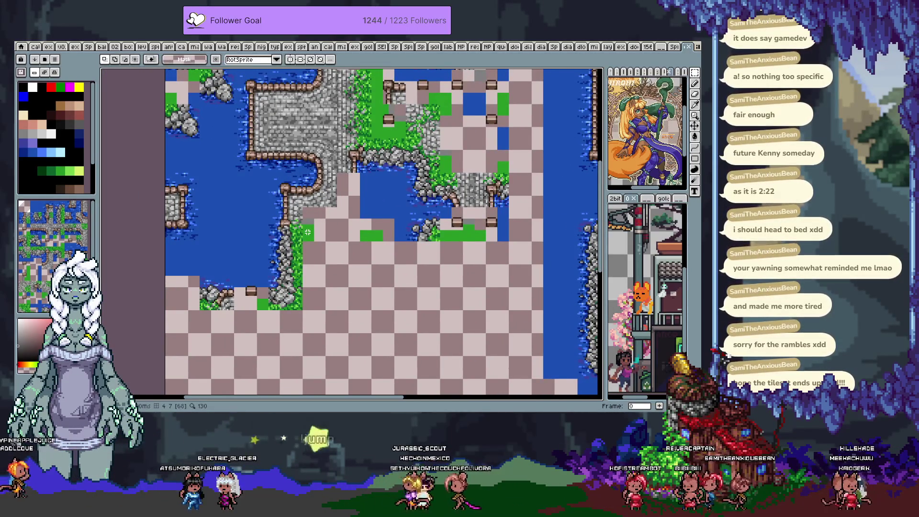
scroll(326, 302, up, 2)
key(m)
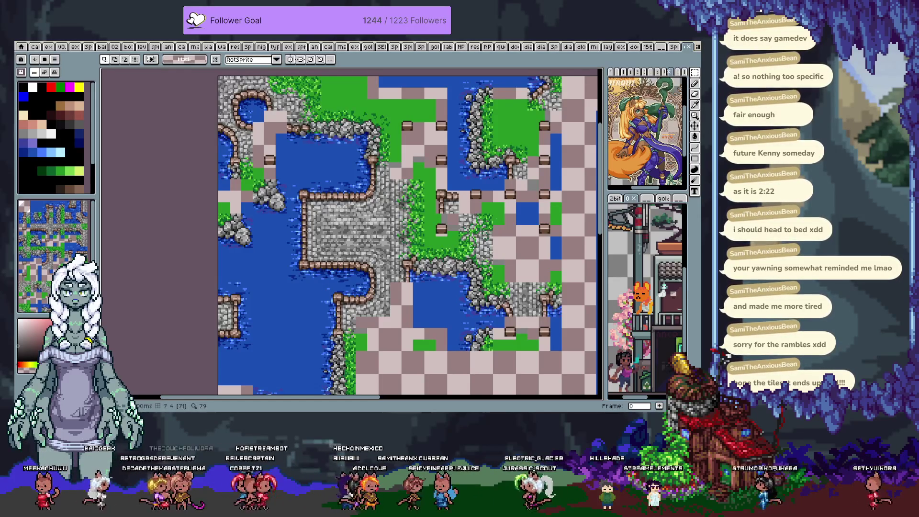
Pan the view and step through frames to the separated tile-sheet frame
mouse_move(559, 359)
mouse_down()
mouse_move(395, 230)
mouse_move(428, 335)
mouse_up()
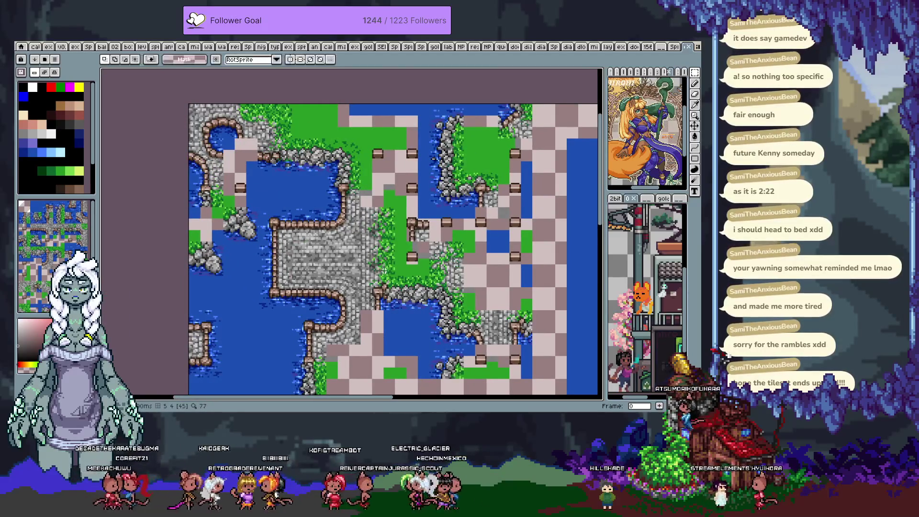
key(Right)
key(Right)
key(Left)
key(Left)
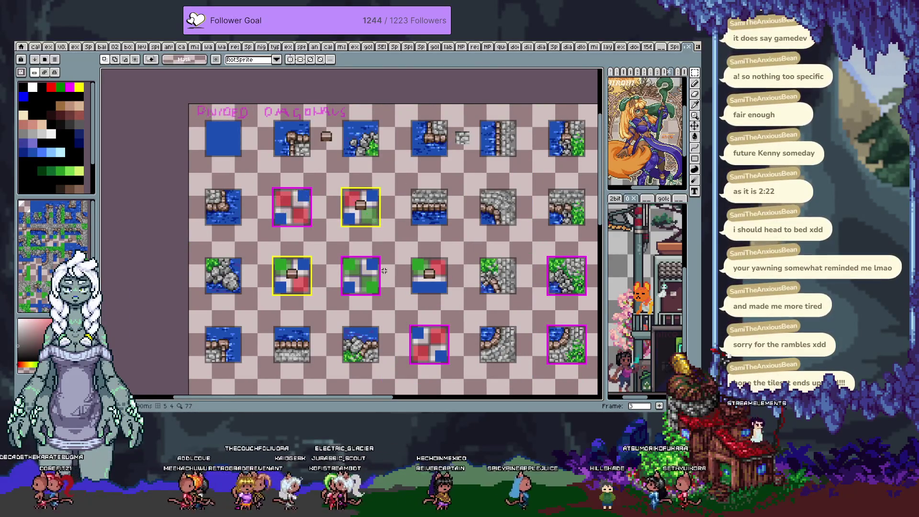
Flip between frames 2, 3 and 4 while panning to reach the loose-pieces frame
key(Left)
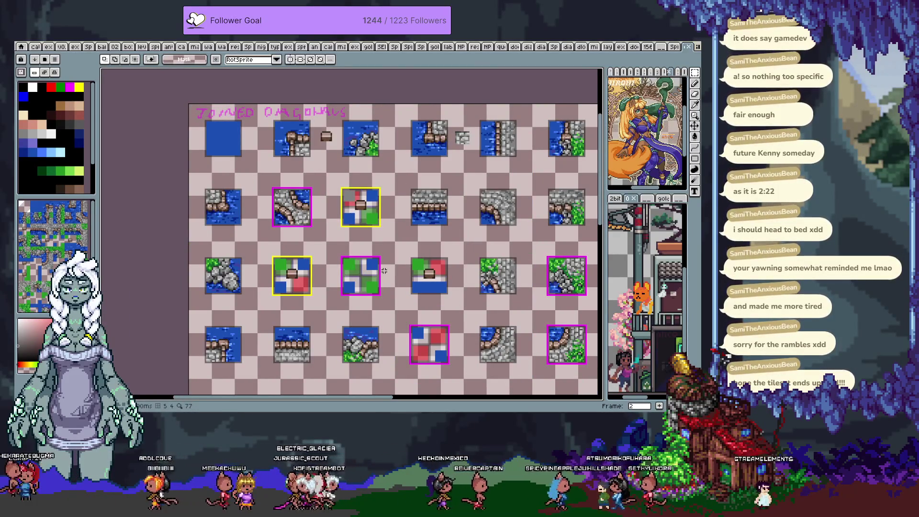
mouse_move(426, 289)
mouse_down()
mouse_move(344, 216)
mouse_move(464, 205)
mouse_up()
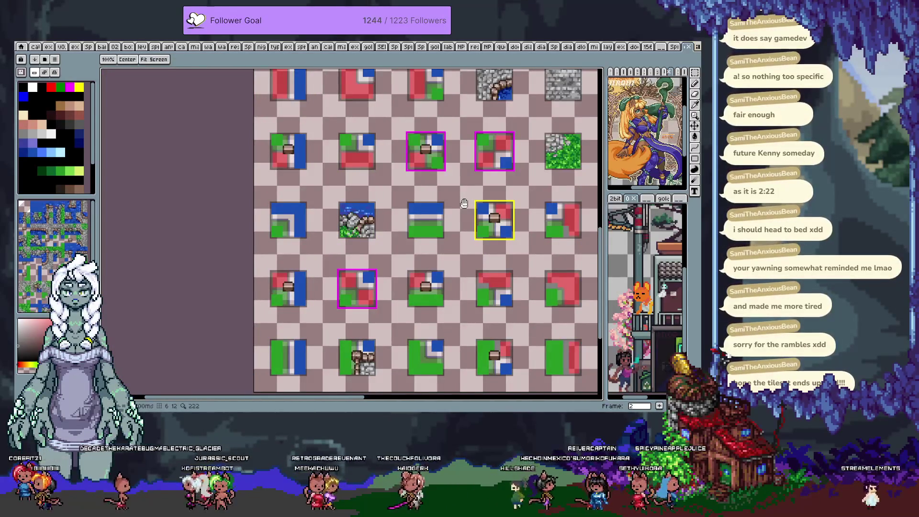
key(space)
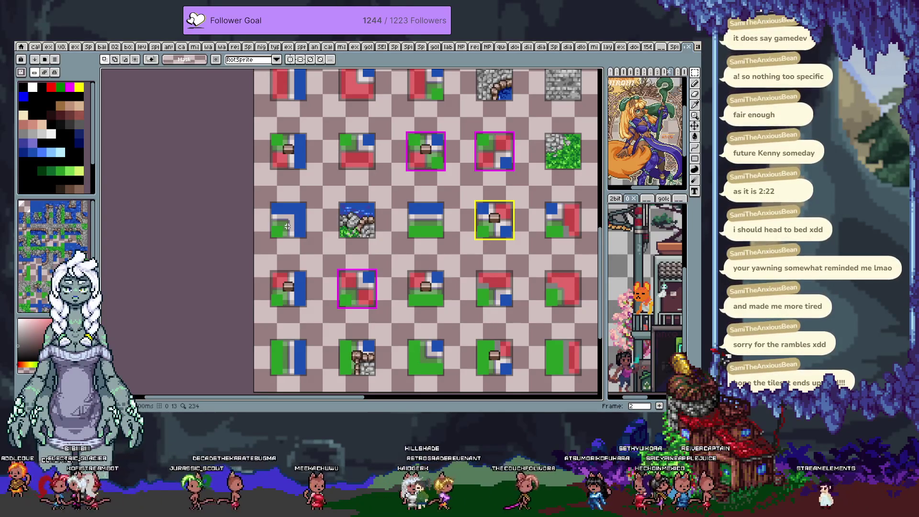
key(Right)
key(Right)
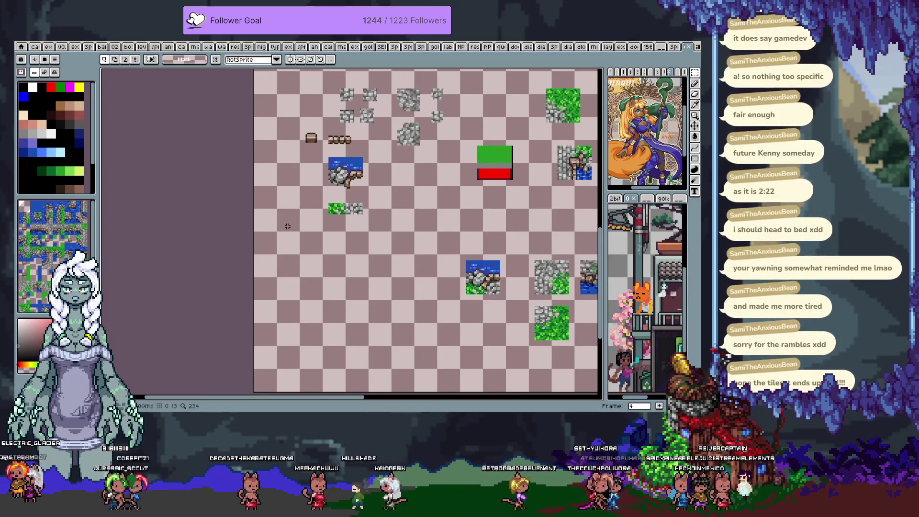
key(Left)
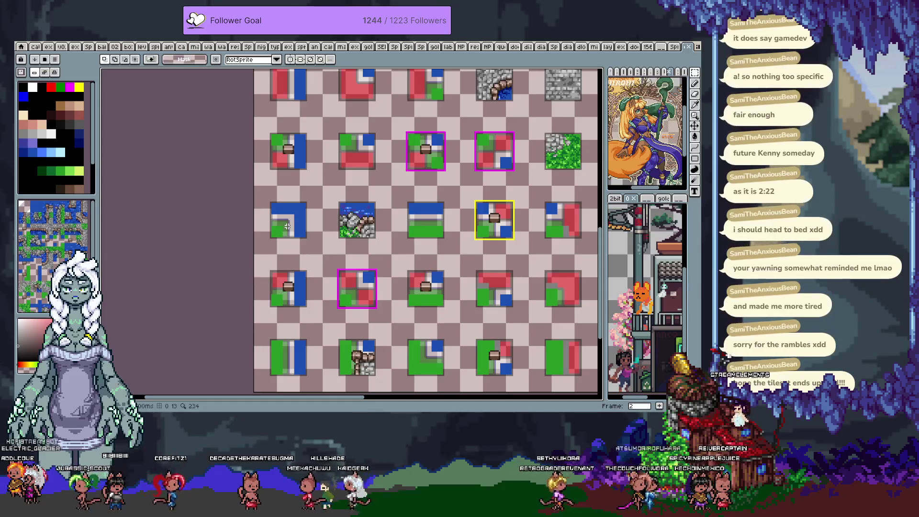
scroll(287, 225, down, 2)
key(h)
scroll(474, 190, up, 1)
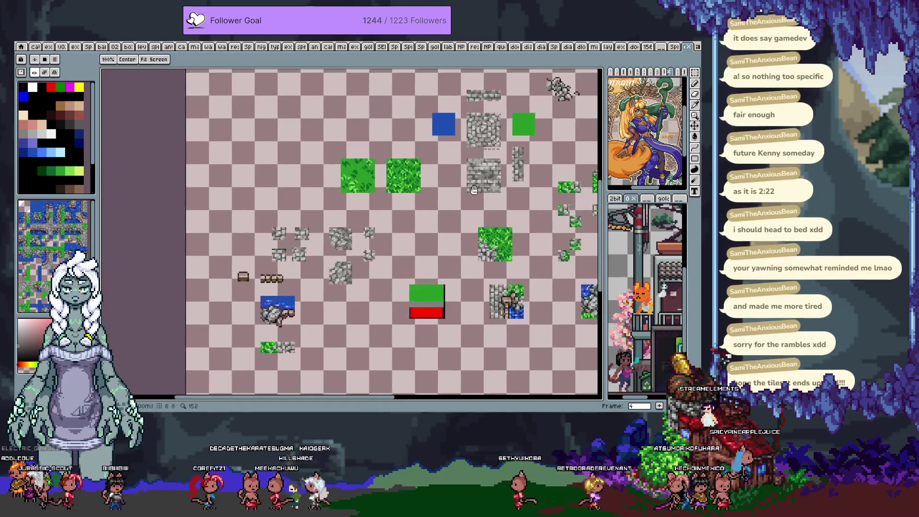
mouse_move(474, 189)
mouse_down()
mouse_move(396, 291)
mouse_move(265, 244)
mouse_up()
key(m)
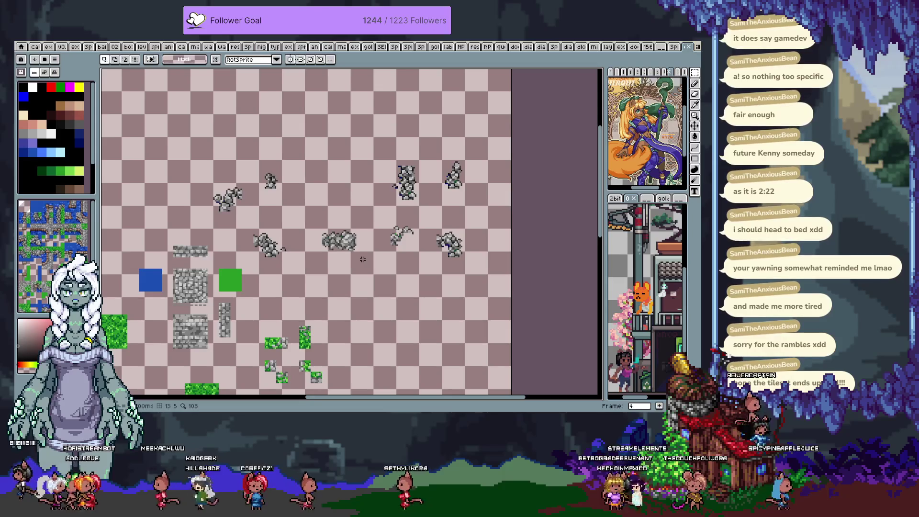
key(Right)
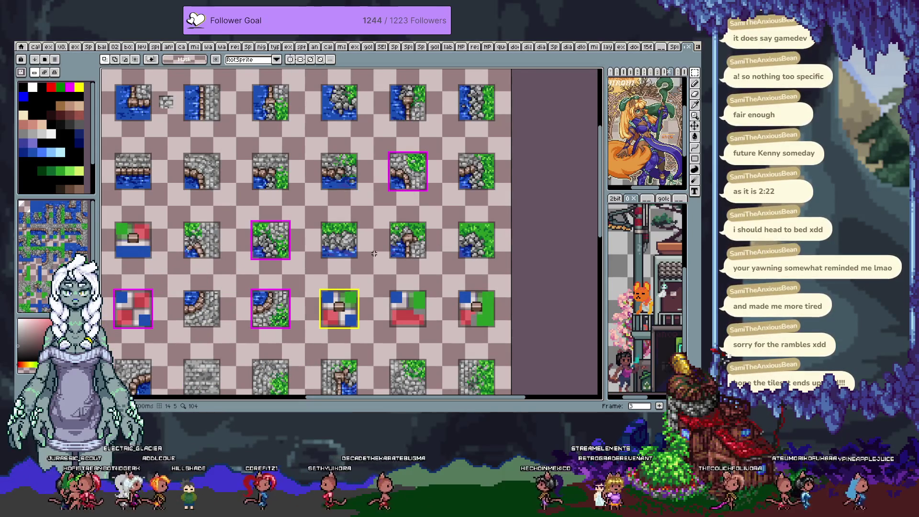
key(Right)
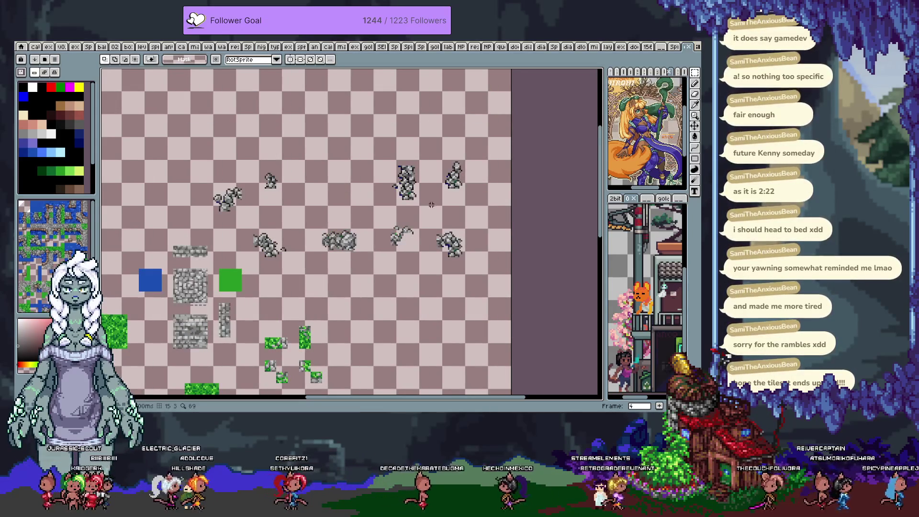
scroll(420, 214, up, 1)
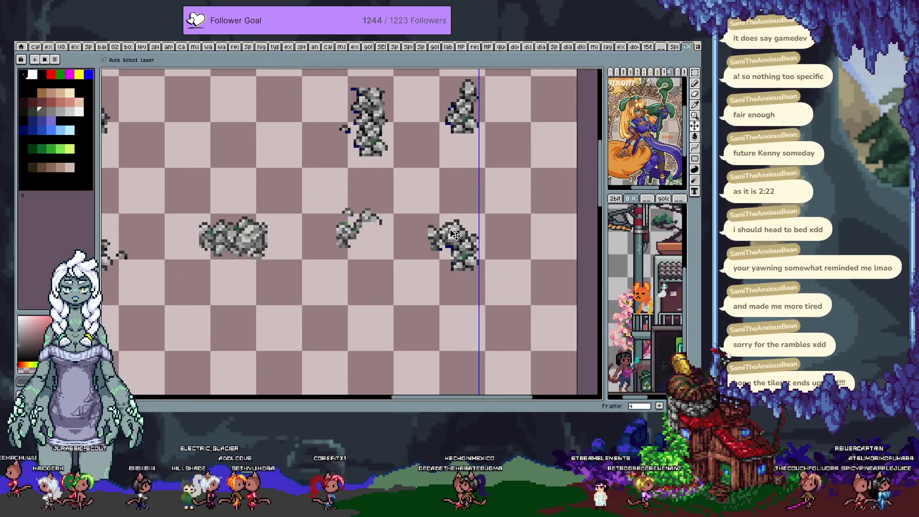
Duplicate the loose stone sprite and place the copy below the original
mouse_move(415, 205)
mouse_down()
mouse_move(541, 300)
mouse_move(484, 230)
mouse_up()
key(ctrl+c)
key(ctrl+v)
mouse_move(447, 168)
mouse_down()
mouse_move(447, 302)
mouse_move(442, 162)
mouse_up()
key(g)
scroll(426, 248, up, 2)
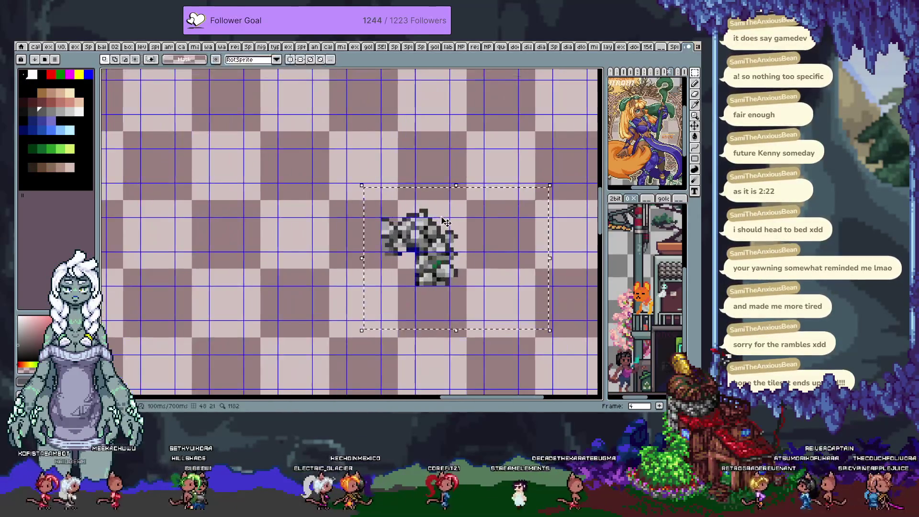
scroll(425, 252, up, 1)
Sample the green from the sprite and bucket-fill the lower-left grid cell with it
key(i)
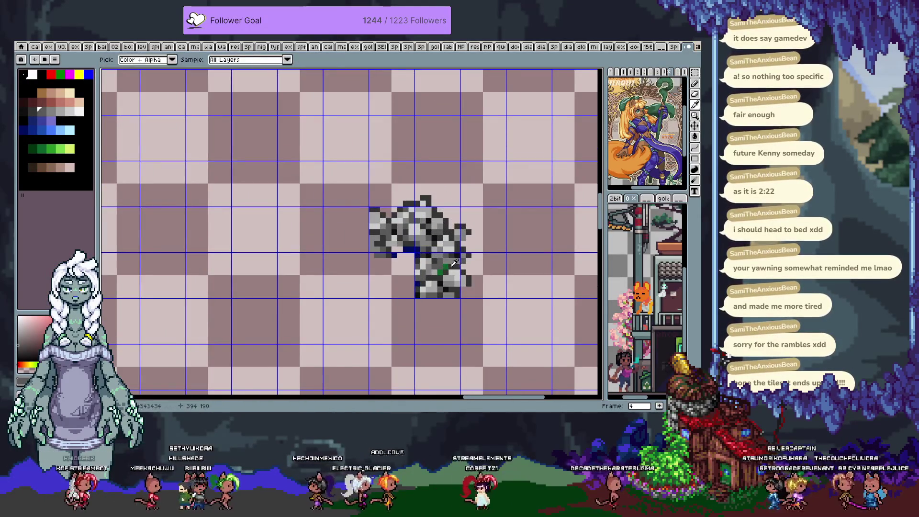
click(449, 265)
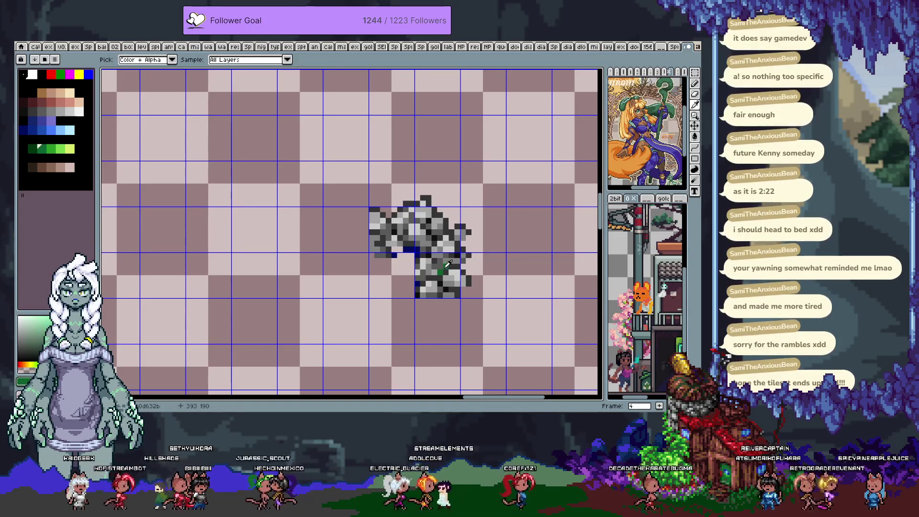
key(g)
click(405, 262)
scroll(406, 262, up, 1)
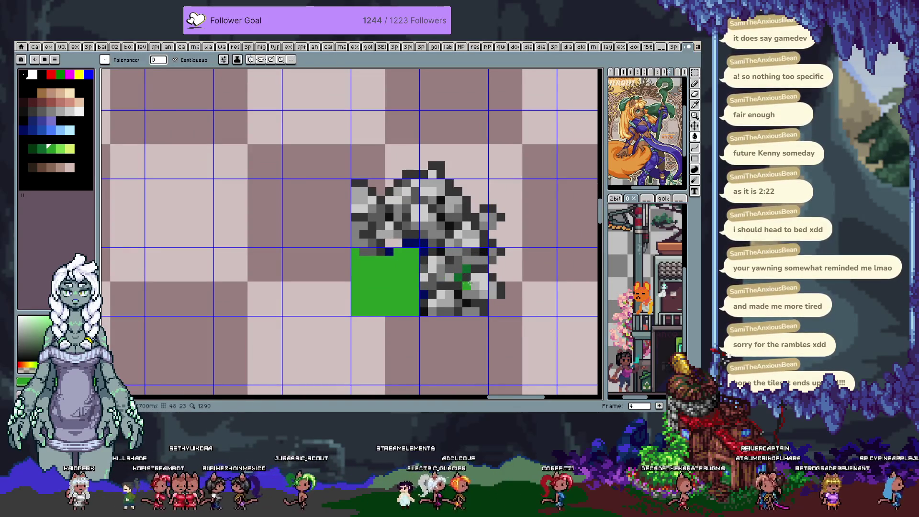
drag(469, 282, 446, 293)
key(i)
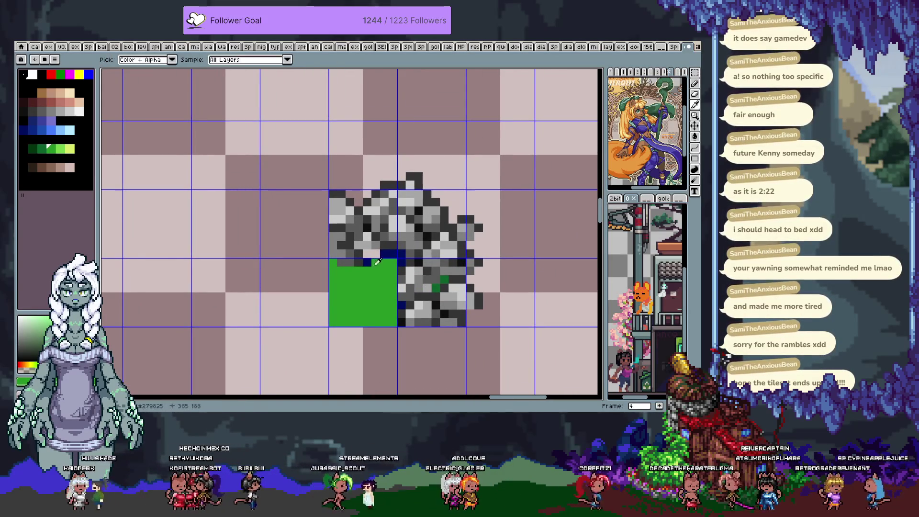
key(g)
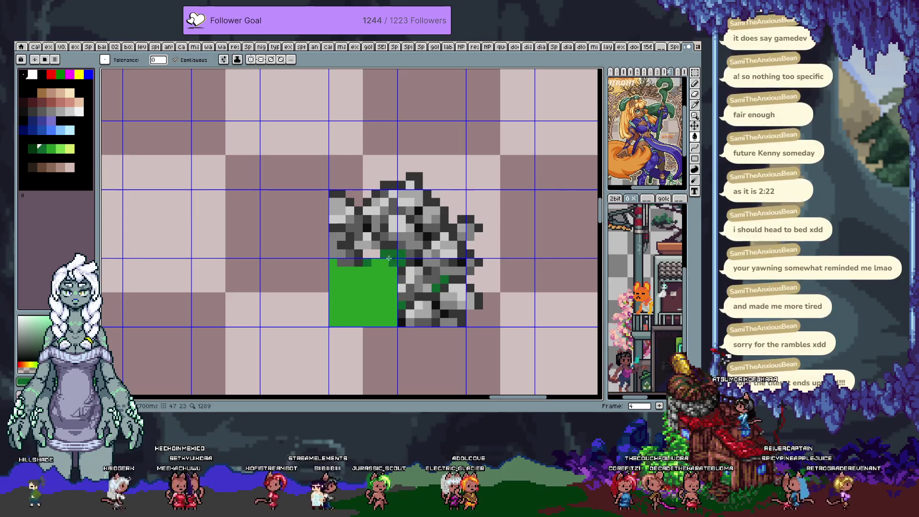
click(45, 133)
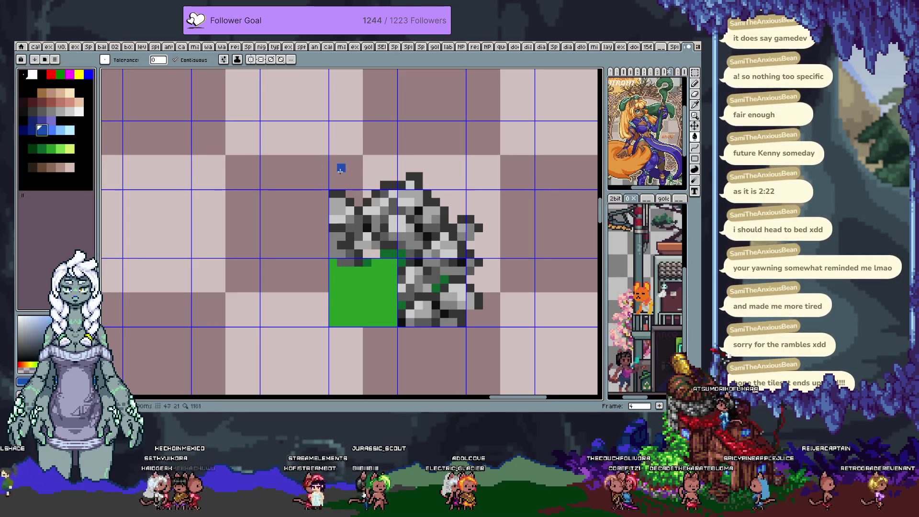
Bucket-fill the tiles above and right of the rocks and the gaps between them solid blue
click(363, 155)
click(359, 198)
click(431, 155)
click(446, 210)
click(494, 153)
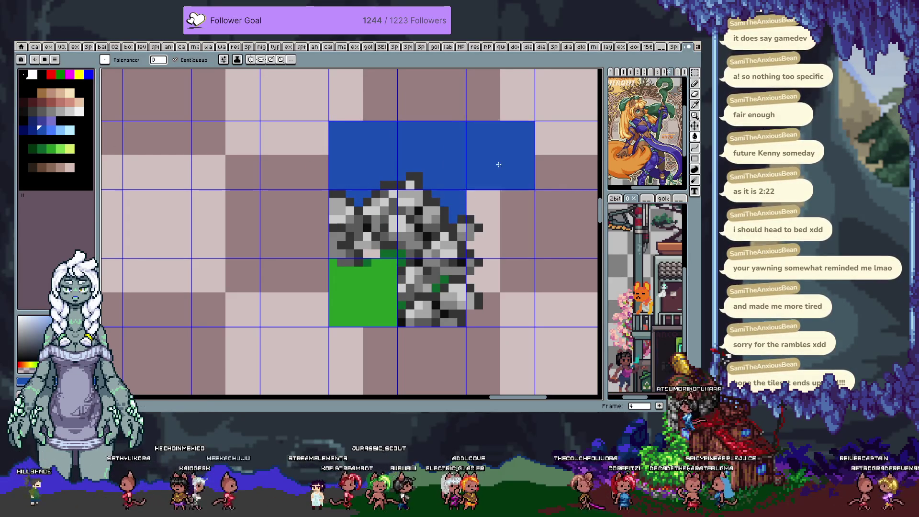
click(504, 223)
click(511, 292)
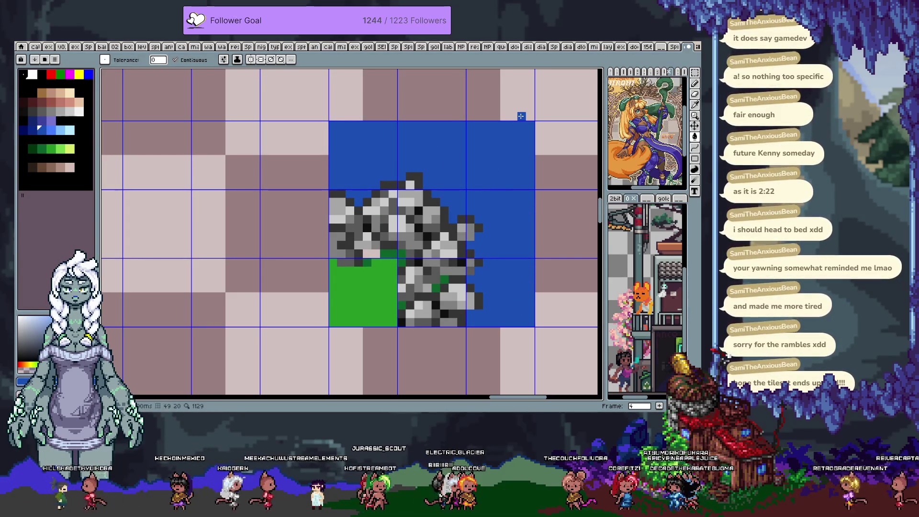
scroll(316, 220, right, 1)
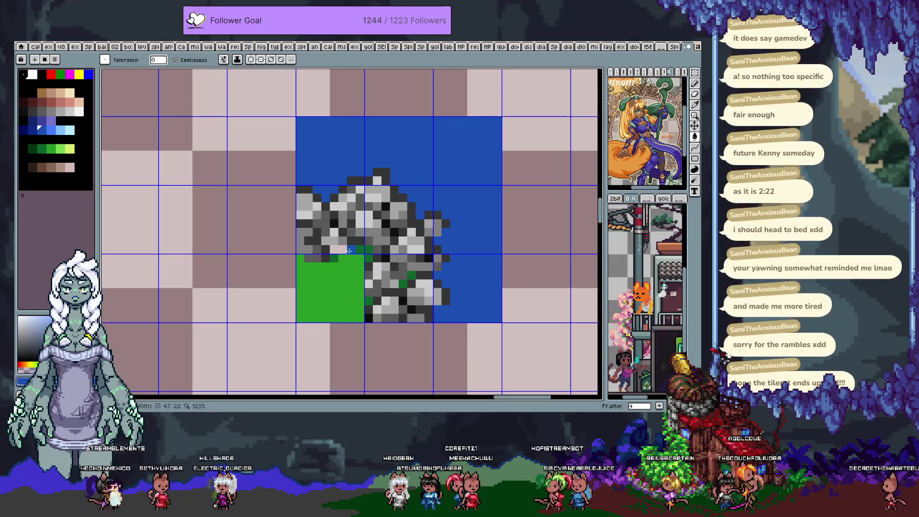
click(358, 289)
key(ctrl+z)
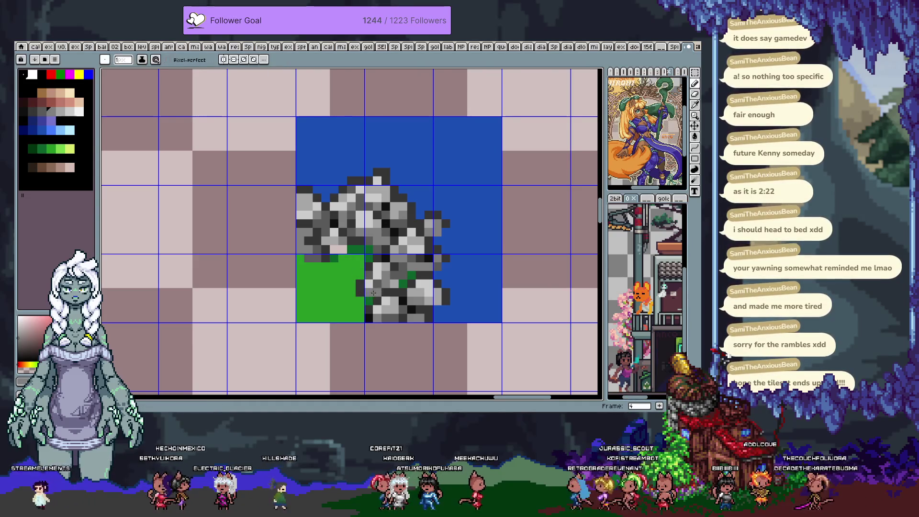
key(i)
alt+click(375, 274)
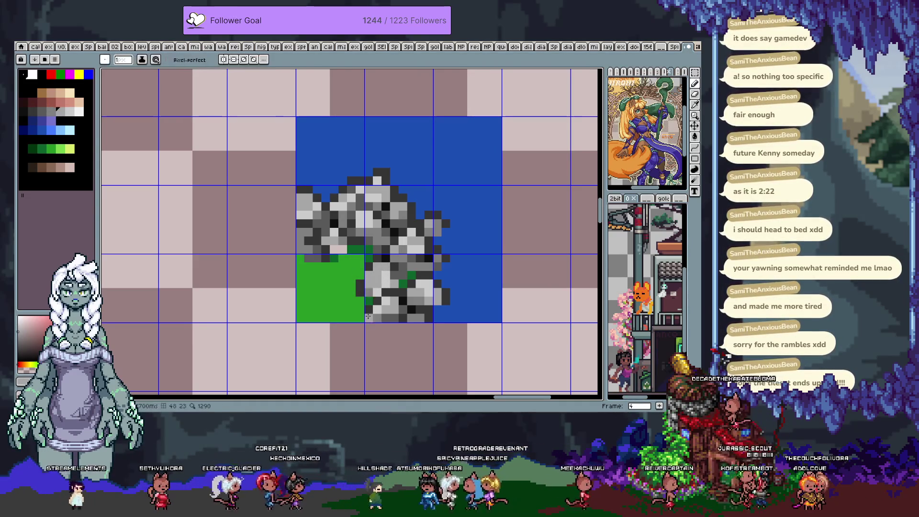
key(alt)
alt+click(420, 265)
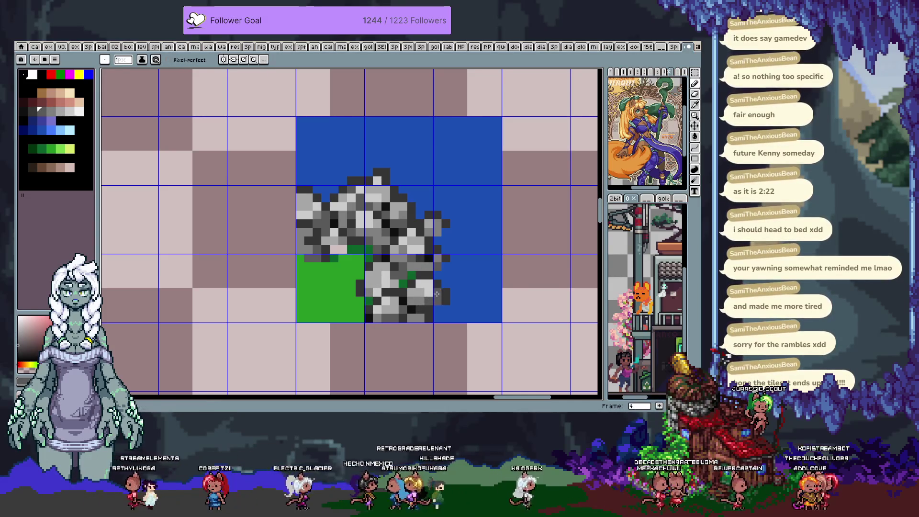
key(alt)
key(alt)
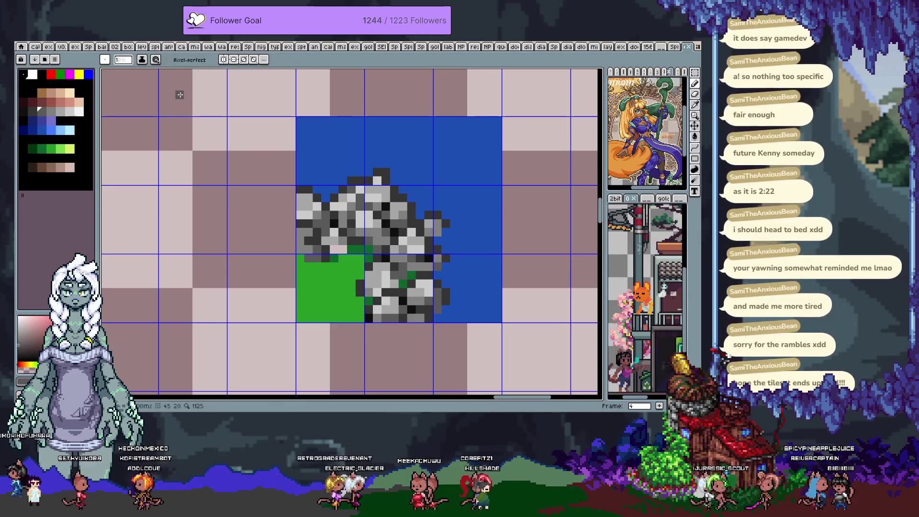
drag(466, 211, 454, 201)
Sample greys and greens from the rock and grass pixels to settle on a dark green
click(327, 200)
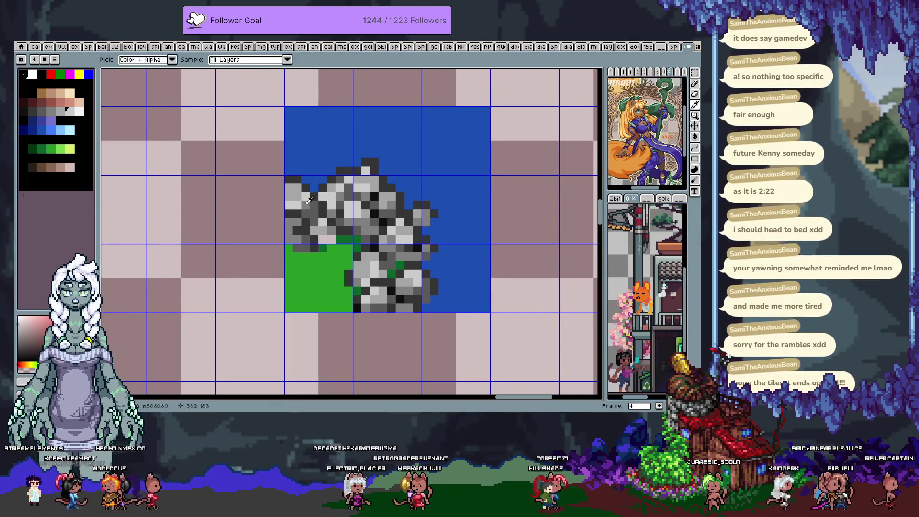
alt+click(309, 200)
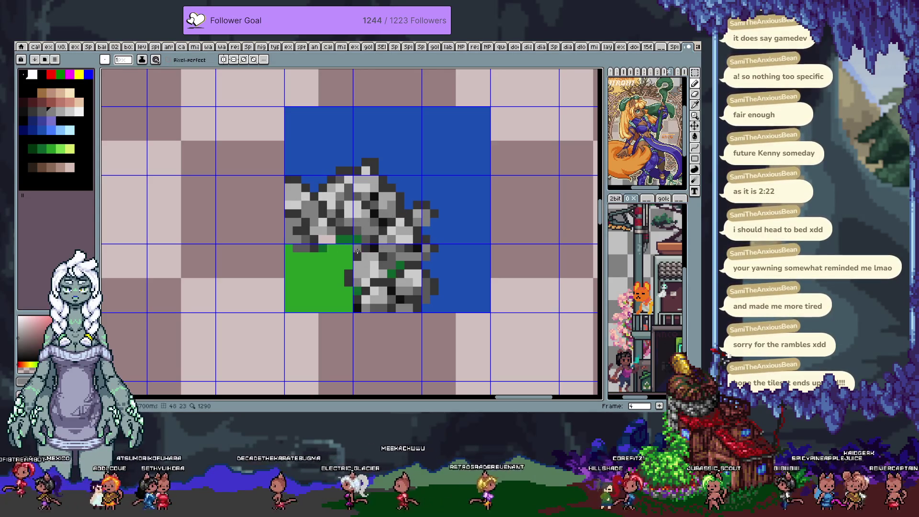
alt+click(299, 237)
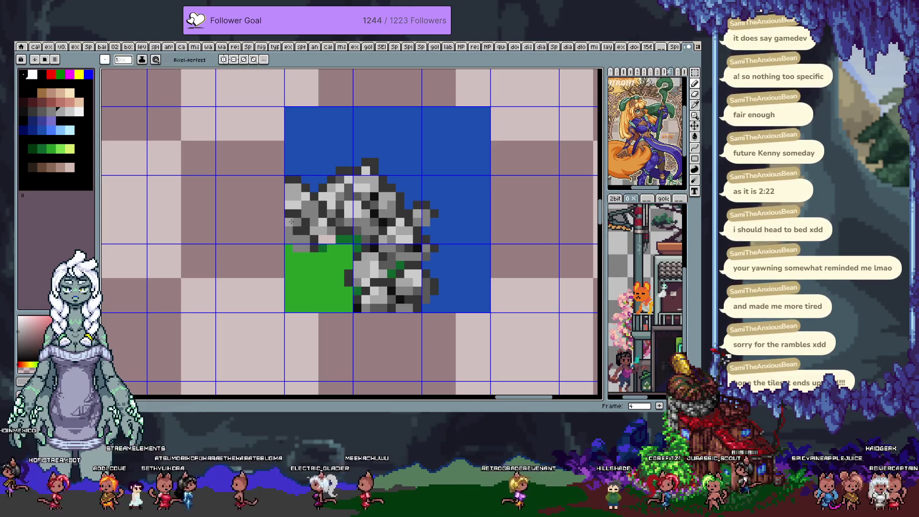
alt+click(288, 230)
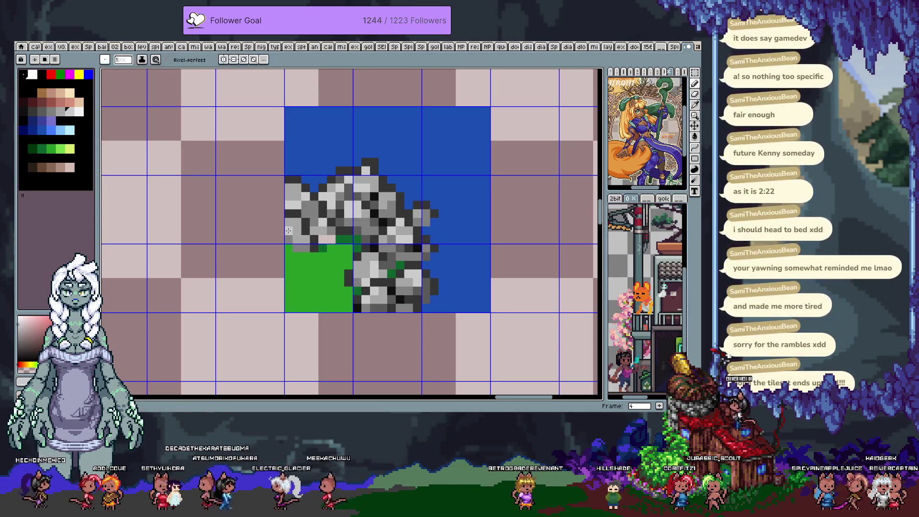
alt+click(396, 267)
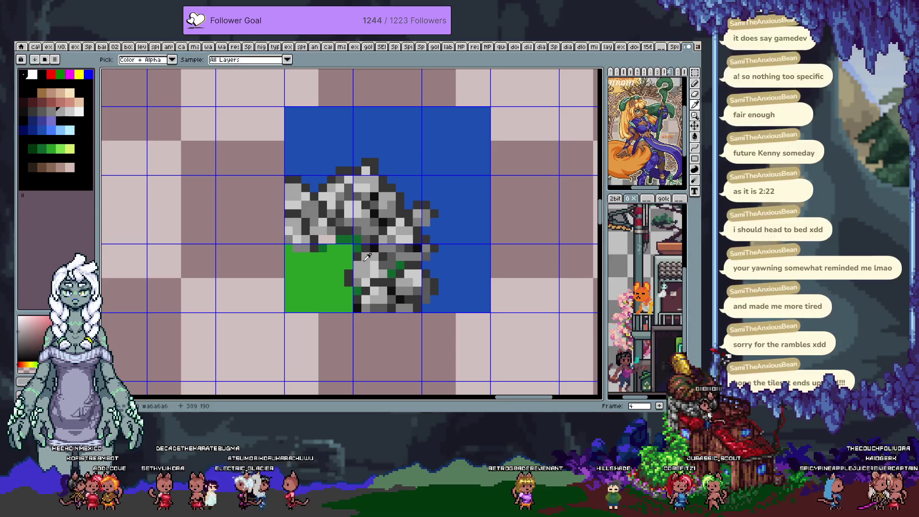
alt+click(398, 284)
alt+click(404, 275)
alt+click(416, 275)
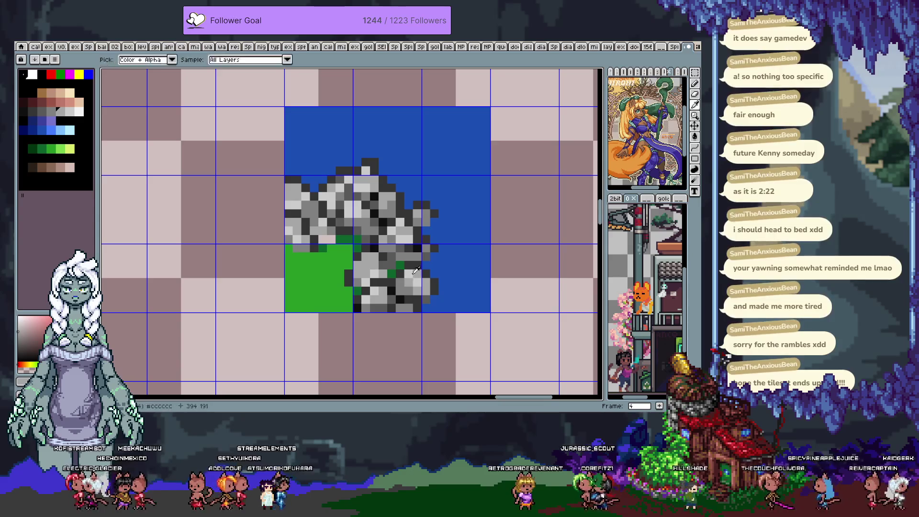
alt+click(427, 281)
alt+click(364, 302)
alt+click(391, 285)
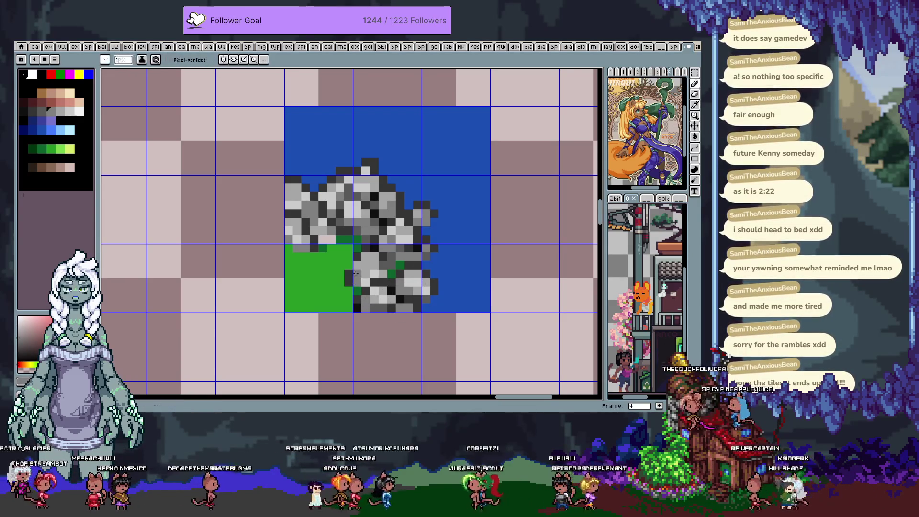
alt+click(406, 264)
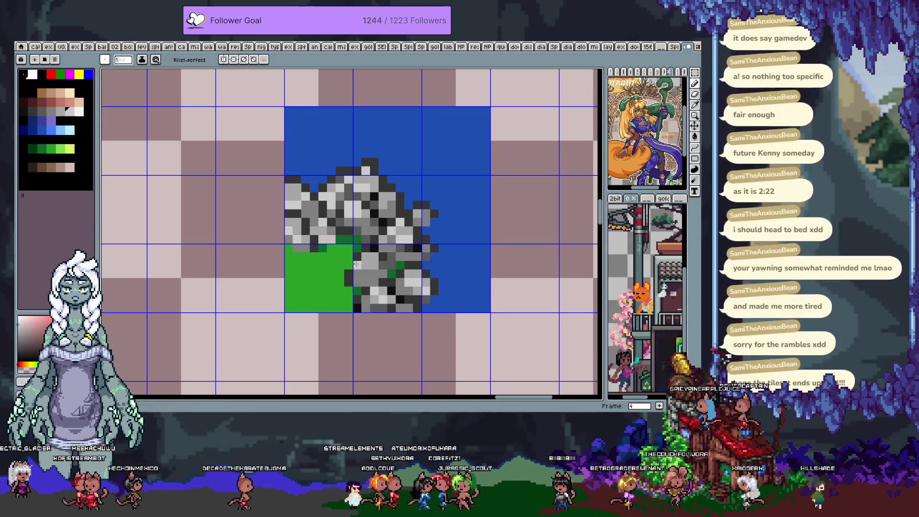
alt+click(392, 274)
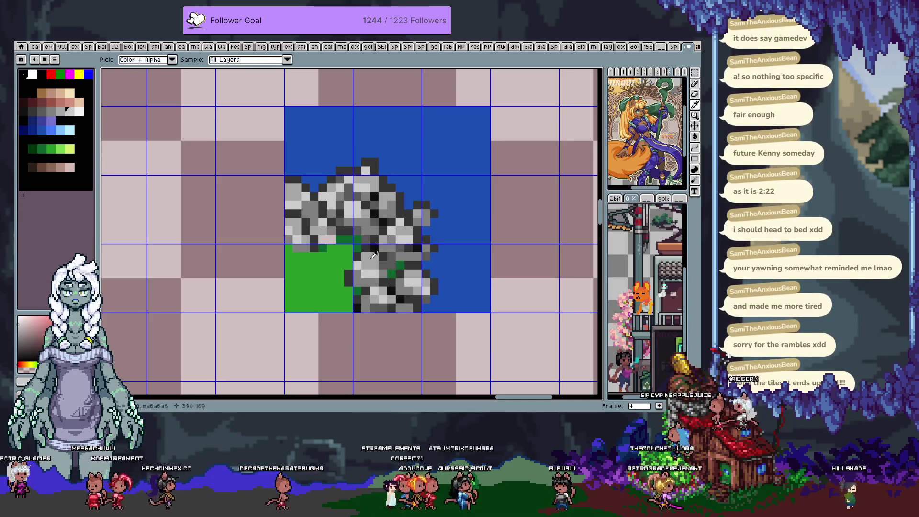
scroll(377, 231, left, 2)
Speckle dark green pixels across the solid green grass tile with the Pencil
alt+click(378, 230)
drag(378, 236, 366, 255)
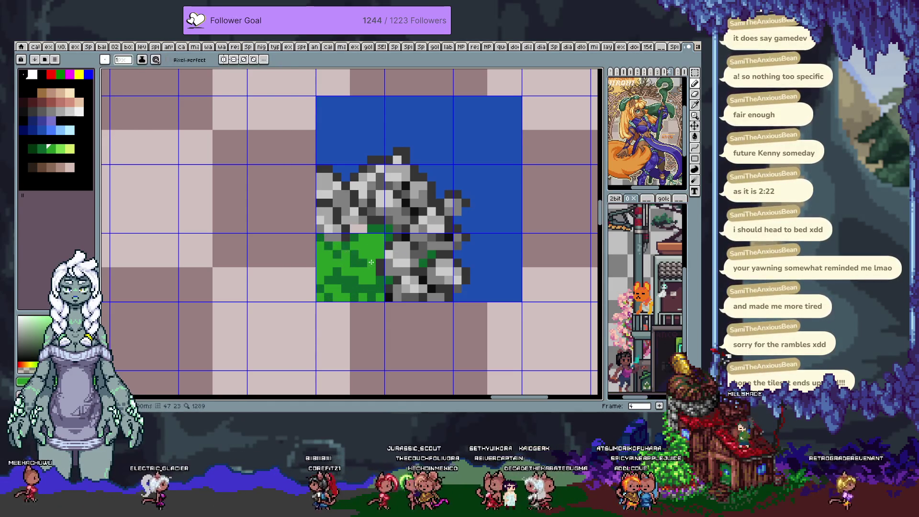
Sample greens and pencil lighter lime highlights into the grass tile, undoing one stroke
key(i)
key(b)
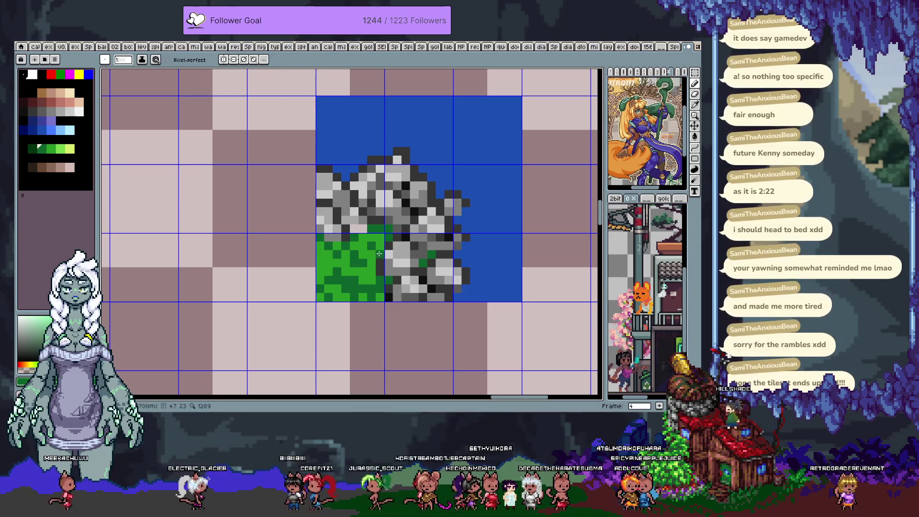
alt+click(367, 271)
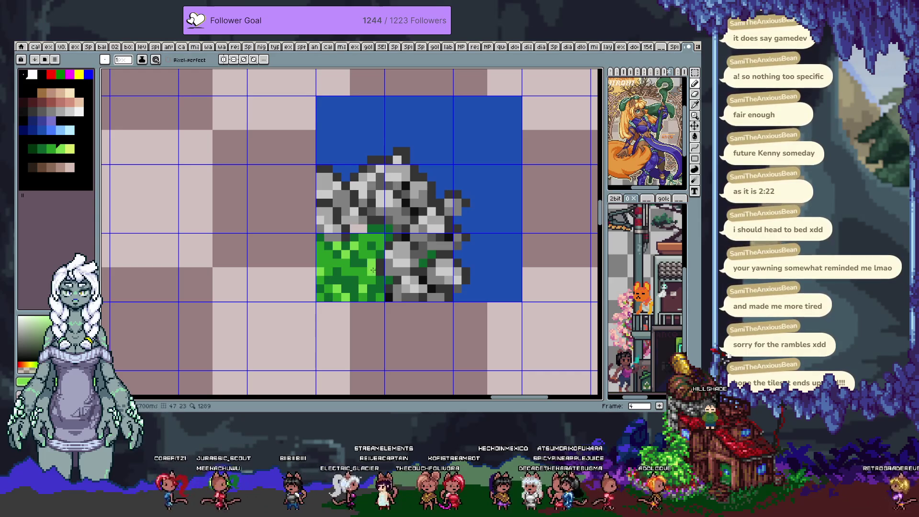
alt+click(331, 263)
key(ctrl+z)
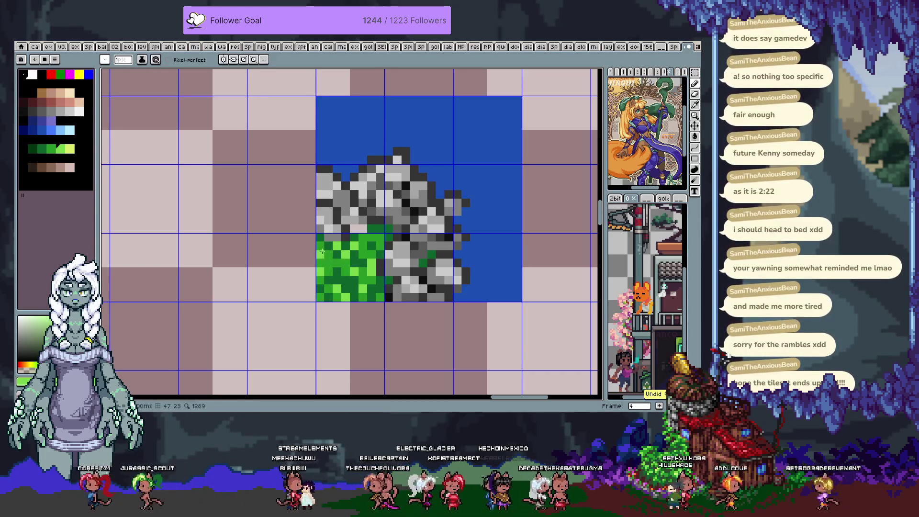
key(b)
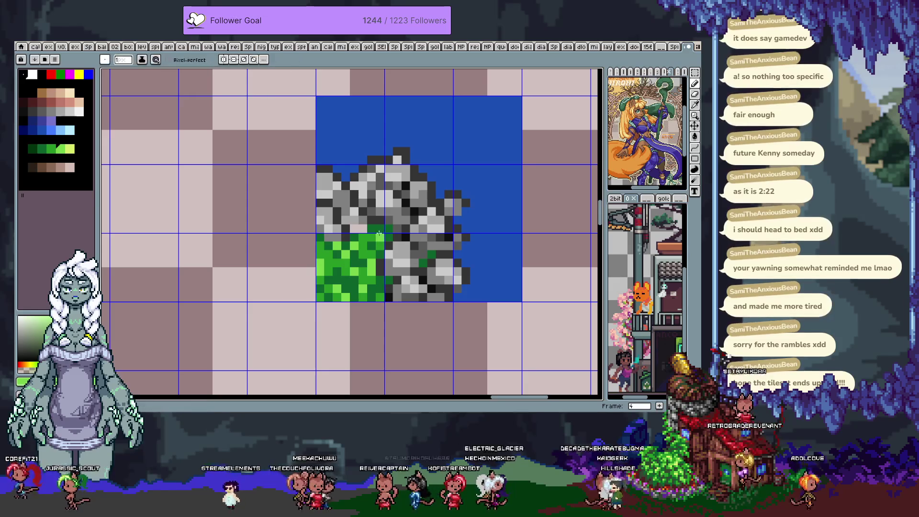
alt+click(379, 246)
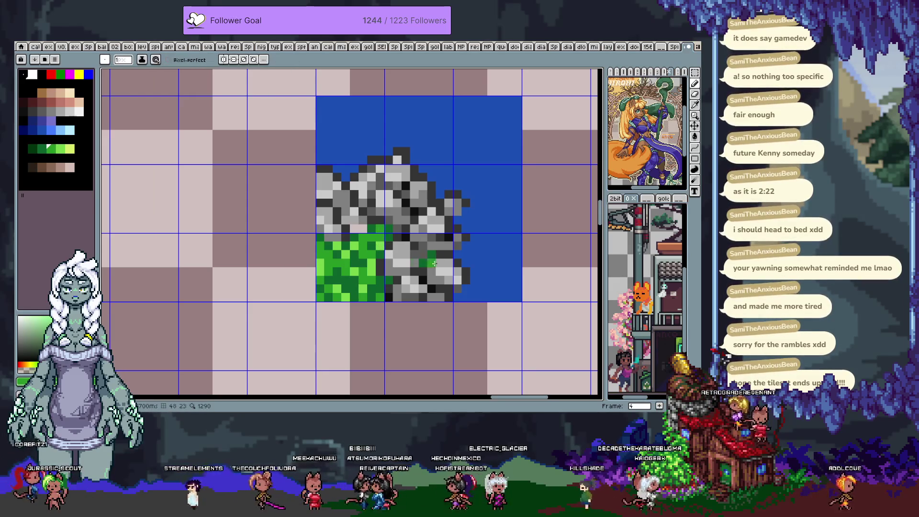
drag(401, 166, 355, 200)
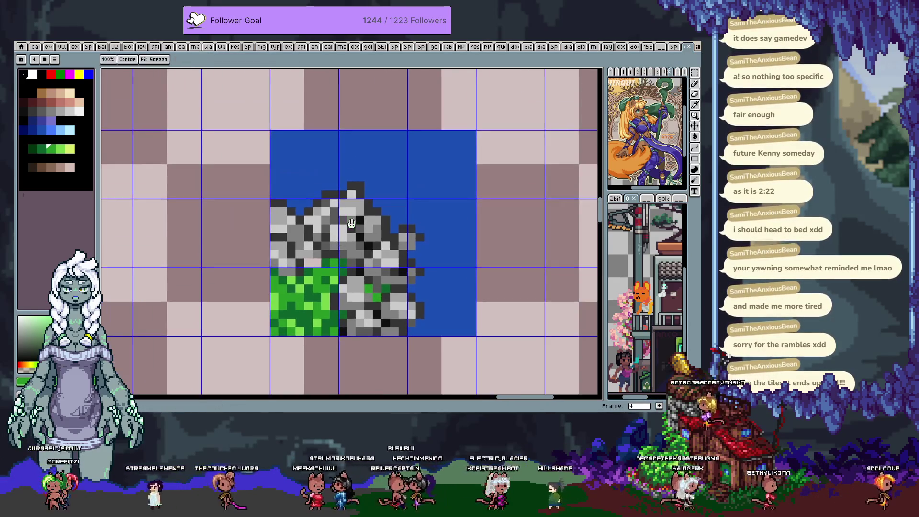
Add dark grey shading pixels to the rocks, sampling greys from them
key(b)
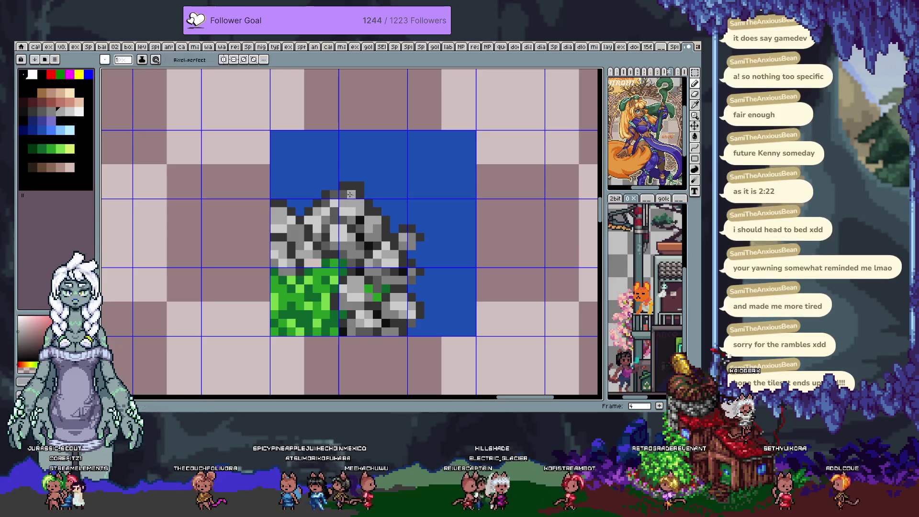
alt+click(348, 189)
click(330, 194)
alt+click(375, 233)
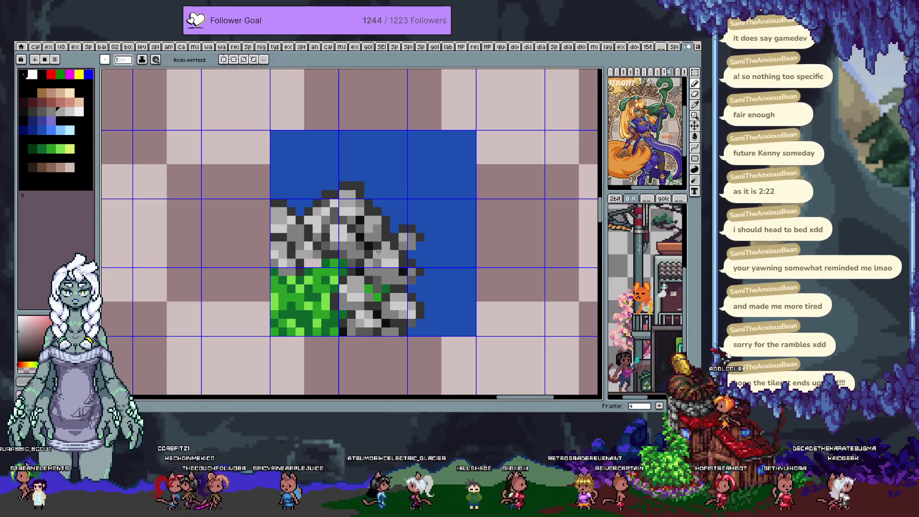
alt+click(381, 258)
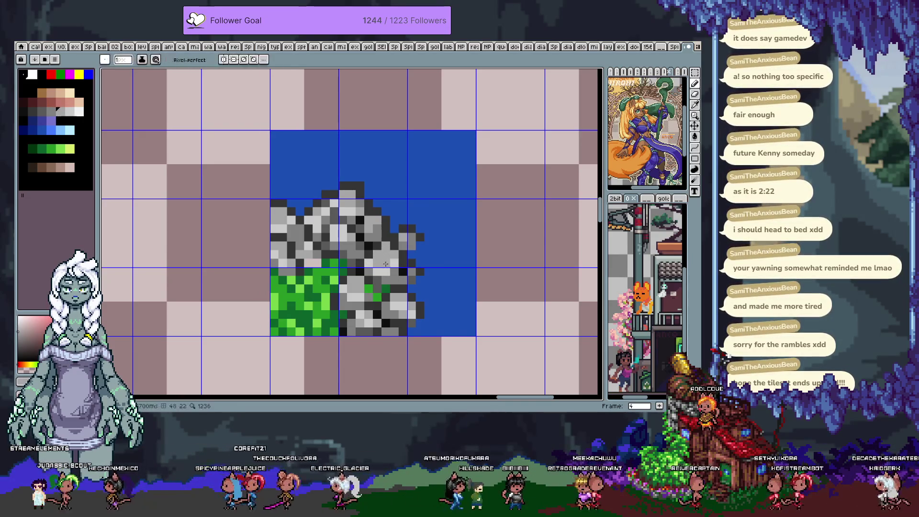
Sample a rock grey and then the water blue ready for edge shading
key(alt)
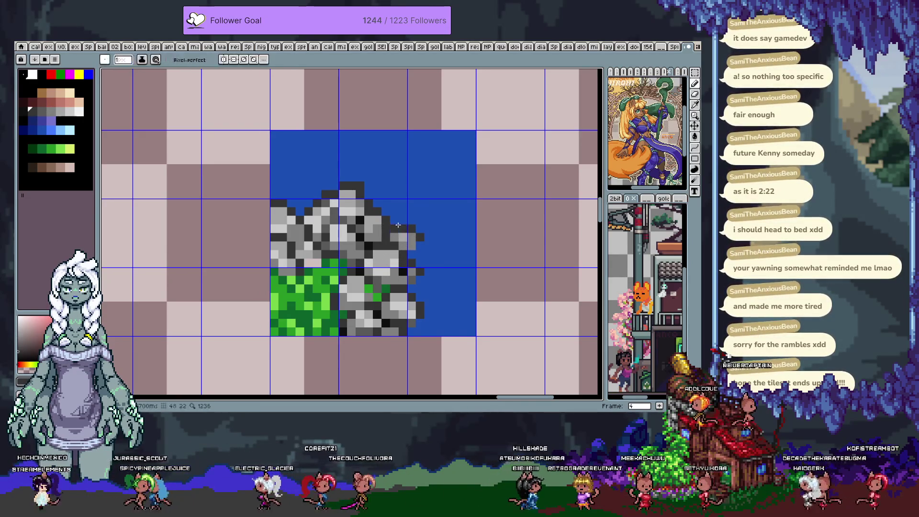
alt+click(393, 229)
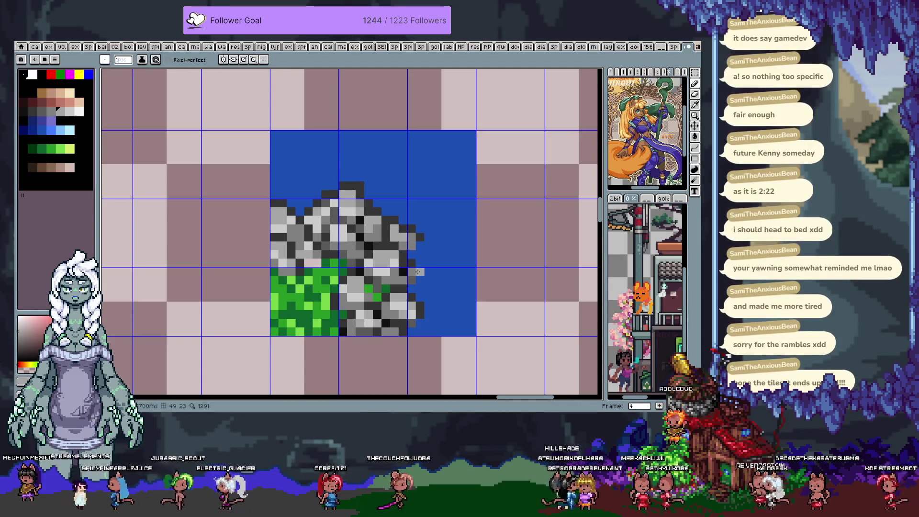
key(alt)
alt+click(431, 240)
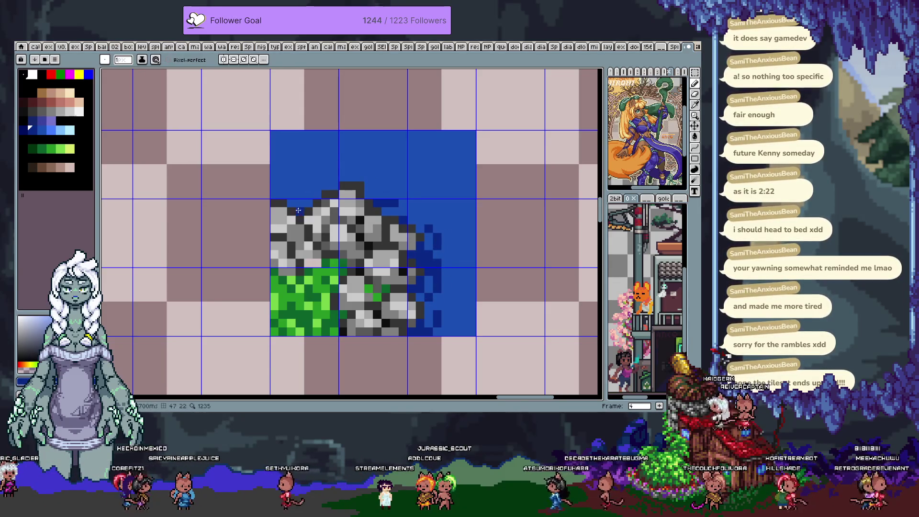
Paint light-blue highlight pixels along the rock's right edge in the water
alt+click(430, 313)
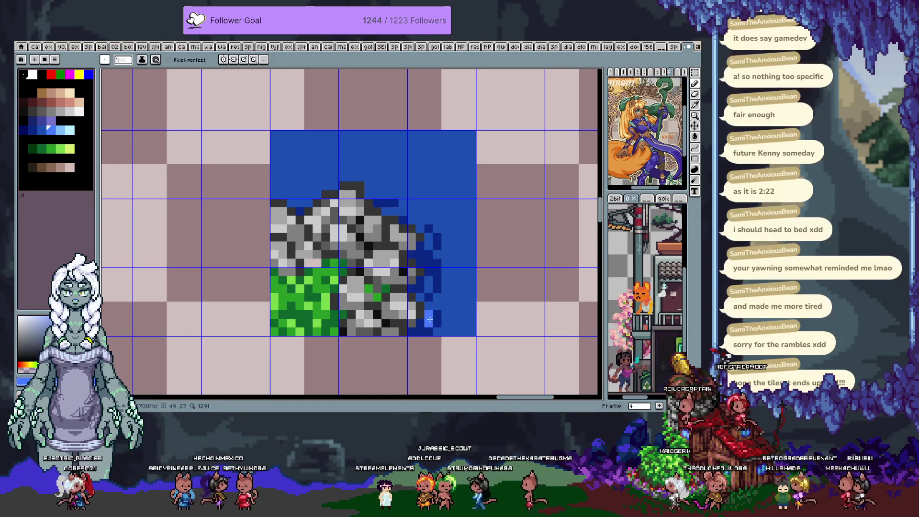
key(i)
click(433, 314)
click(387, 211)
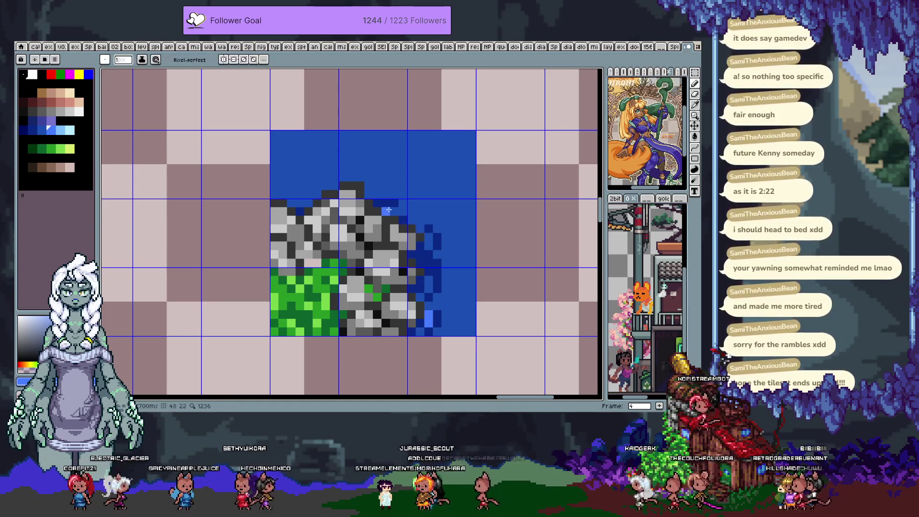
Switch between darker and lighter blues, undo one stroke and resample from the canvas
alt+click(429, 244)
alt+click(431, 264)
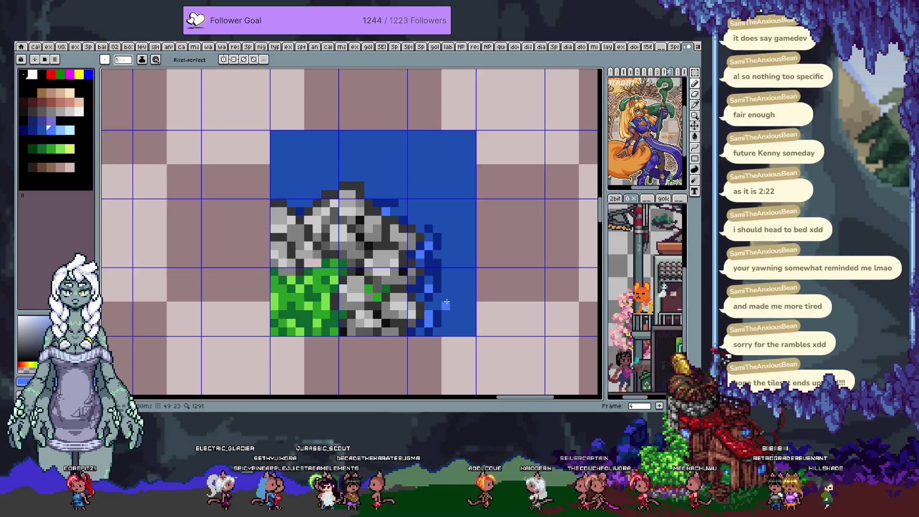
key(ctrl+z)
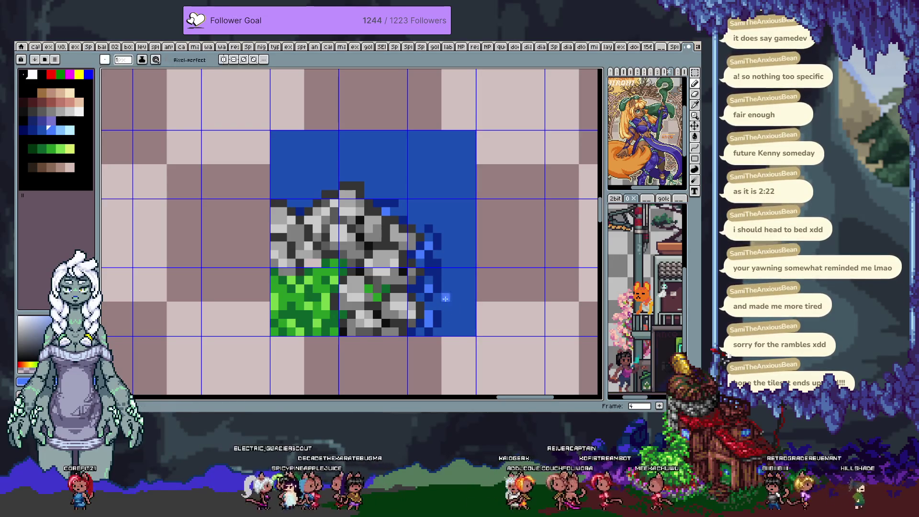
key(alt)
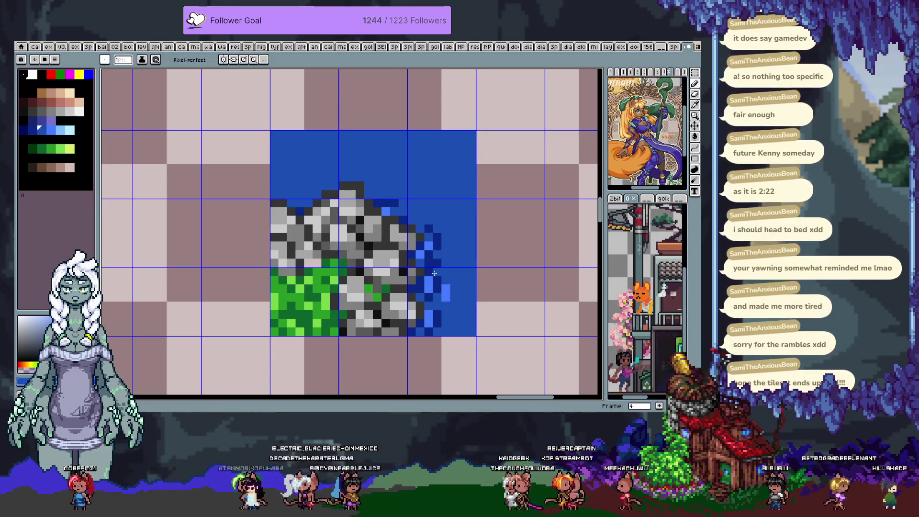
key(alt)
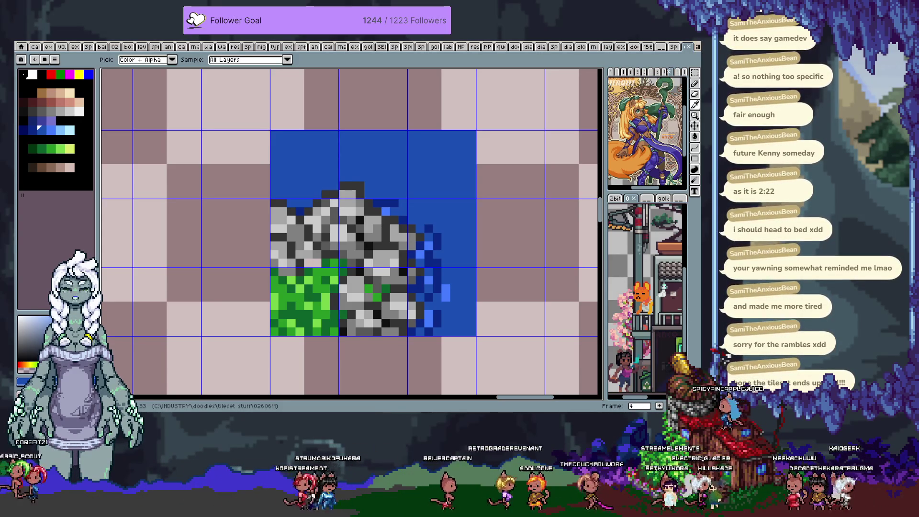
Pan to the rock's top edge and sample the light blue from the water
drag(375, 193, 372, 176)
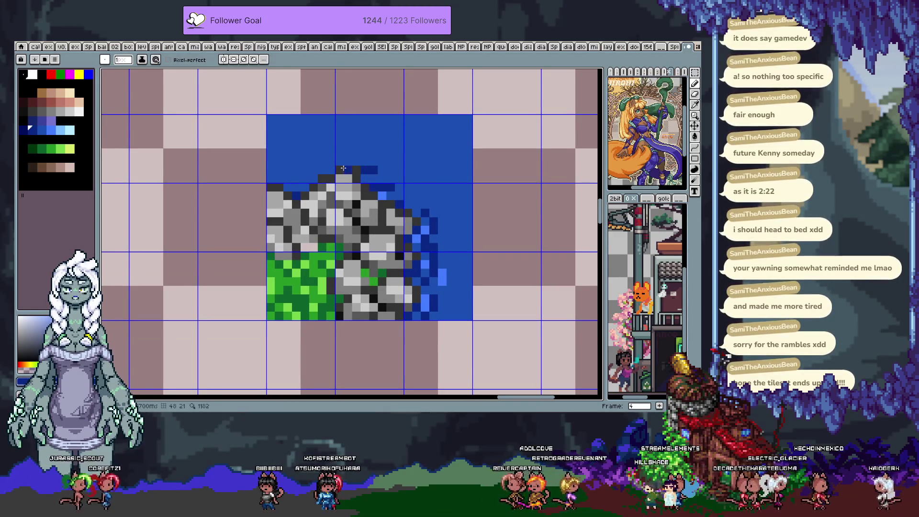
drag(450, 234, 407, 189)
key(alt)
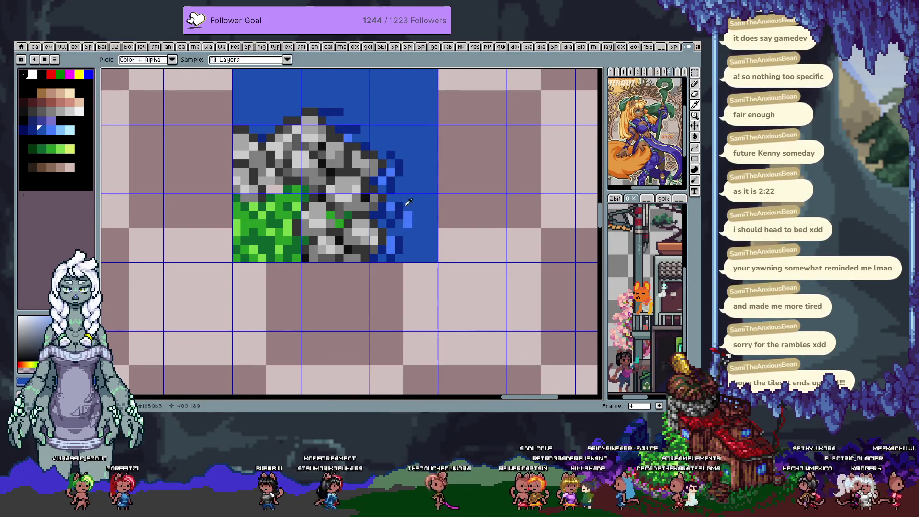
alt+click(388, 175)
key(space)
drag(351, 193, 359, 202)
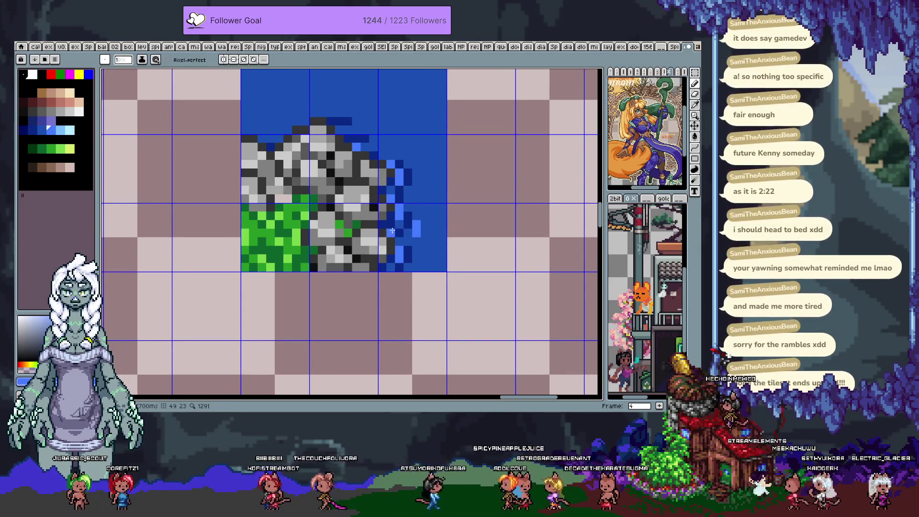
Outline the top of the rock against the water with darkest navy pixels
alt+click(392, 206)
alt+click(394, 206)
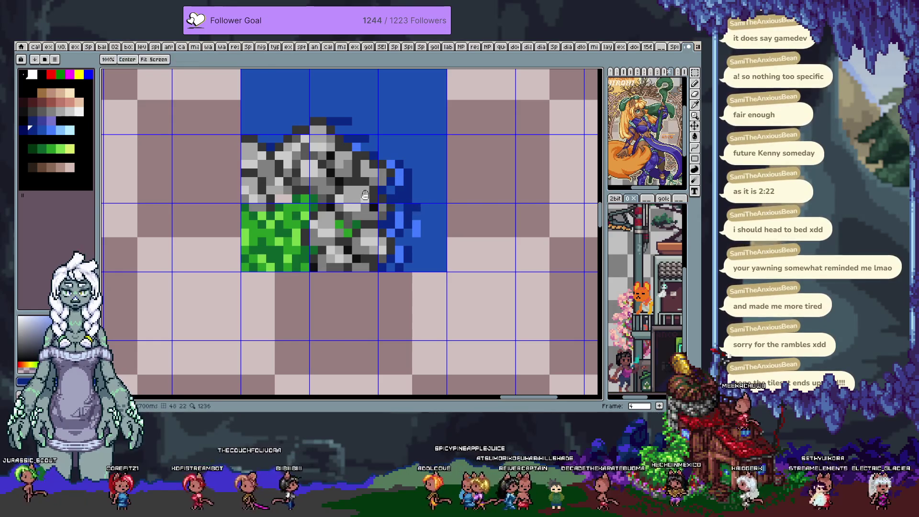
drag(418, 207, 436, 255)
click(295, 173)
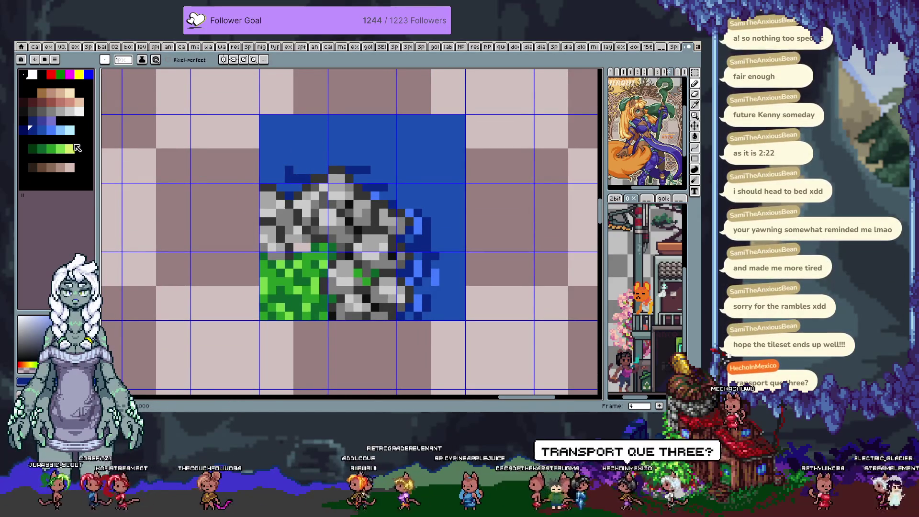
Shade the water along the rock's right edge with the dark purple-blue swatch
click(44, 120)
drag(399, 271, 439, 286)
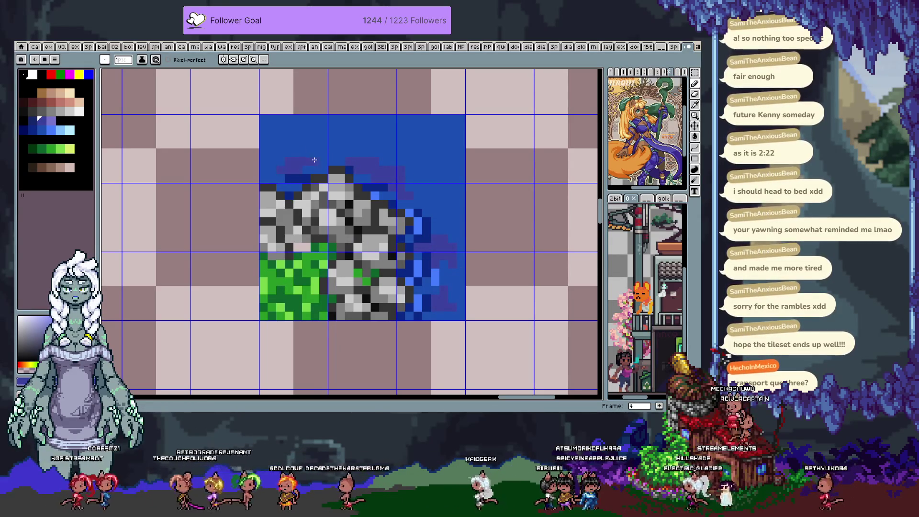
Sample dark blue from the water and draw a short wave stroke in the upper-right water
key(i)
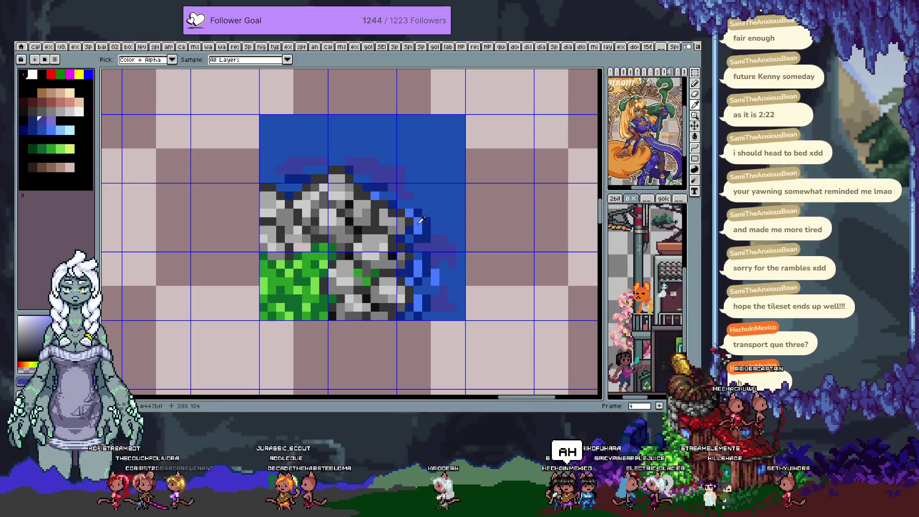
click(424, 170)
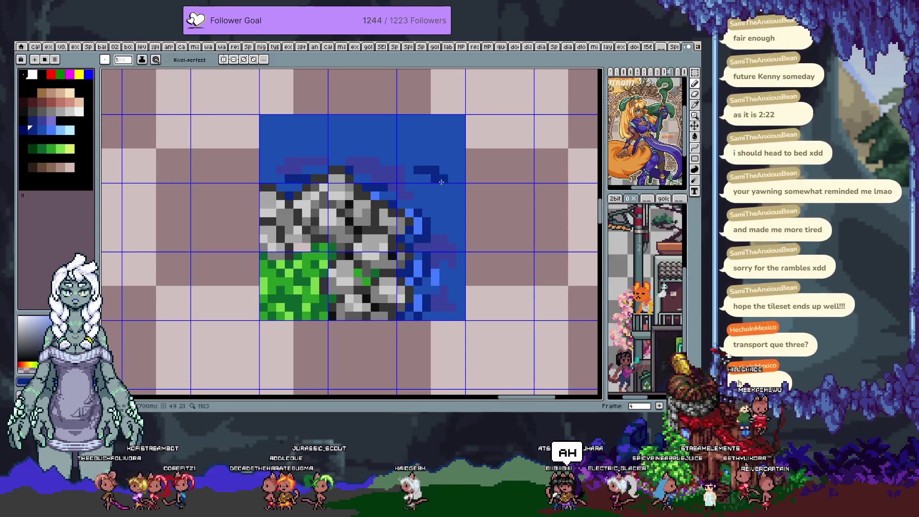
drag(408, 152, 439, 152)
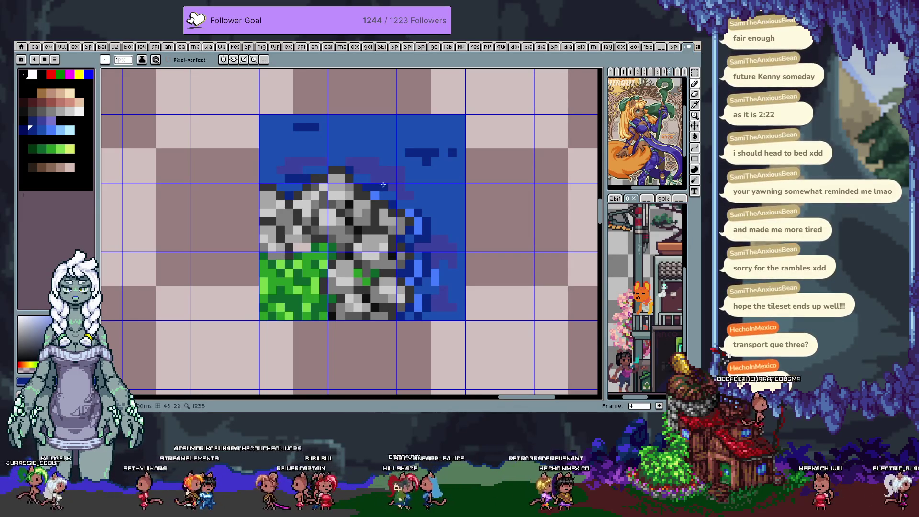
Paint light-blue water pixels over the grey on the rock's top-left edge
alt+click(364, 187)
alt+click(419, 220)
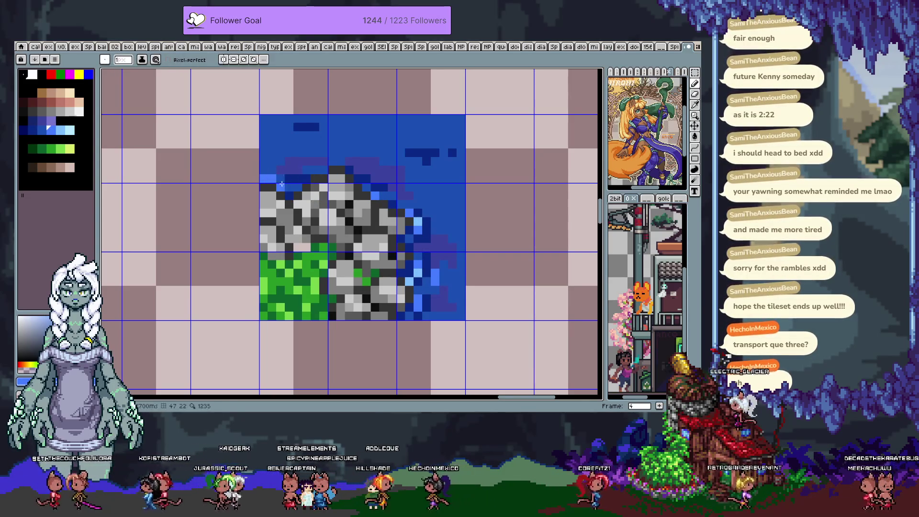
drag(280, 185, 296, 188)
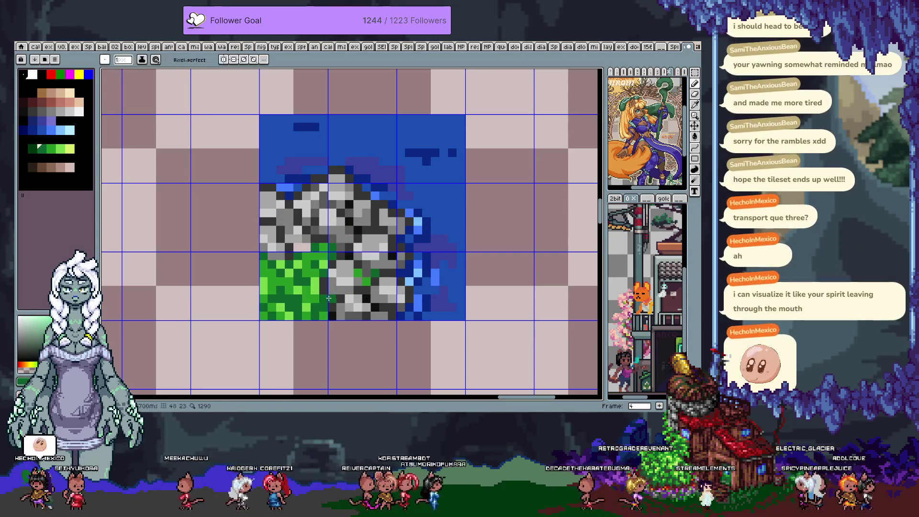
alt+click(368, 294)
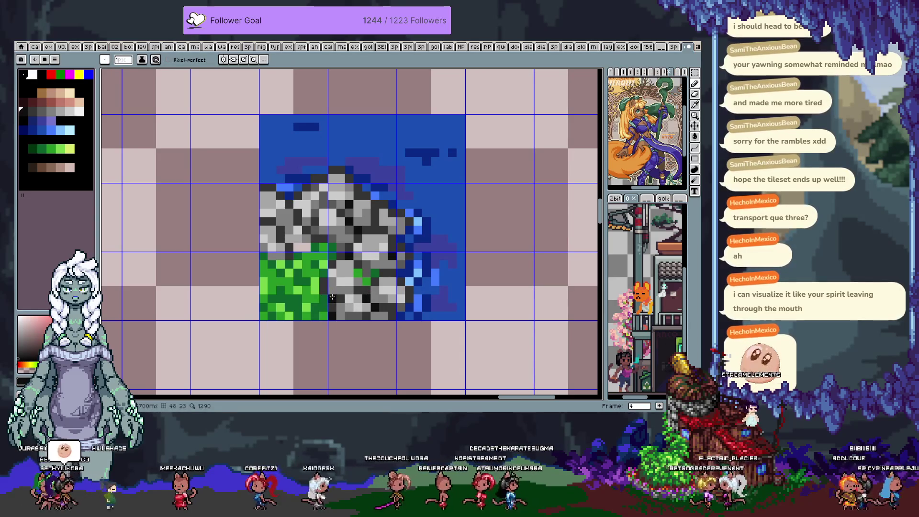
key(i)
key(b)
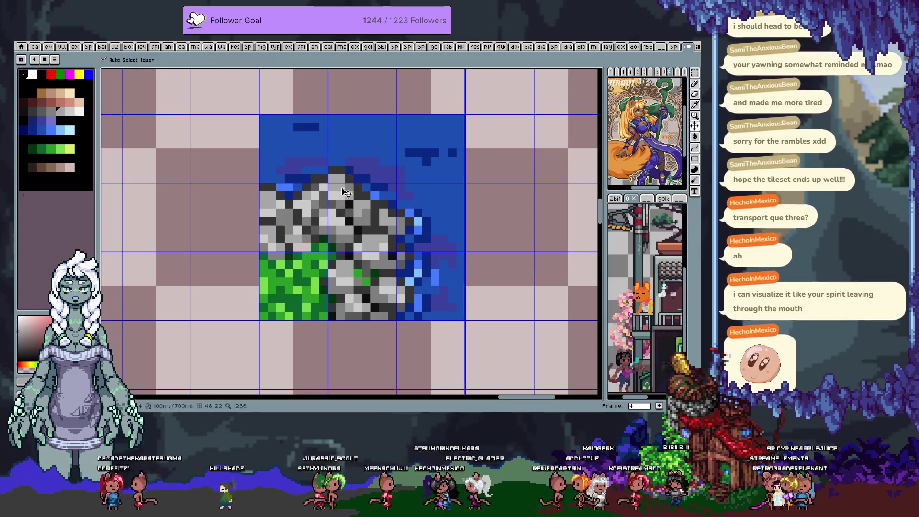
scroll(327, 211, up, 1)
scroll(327, 212, left, 1)
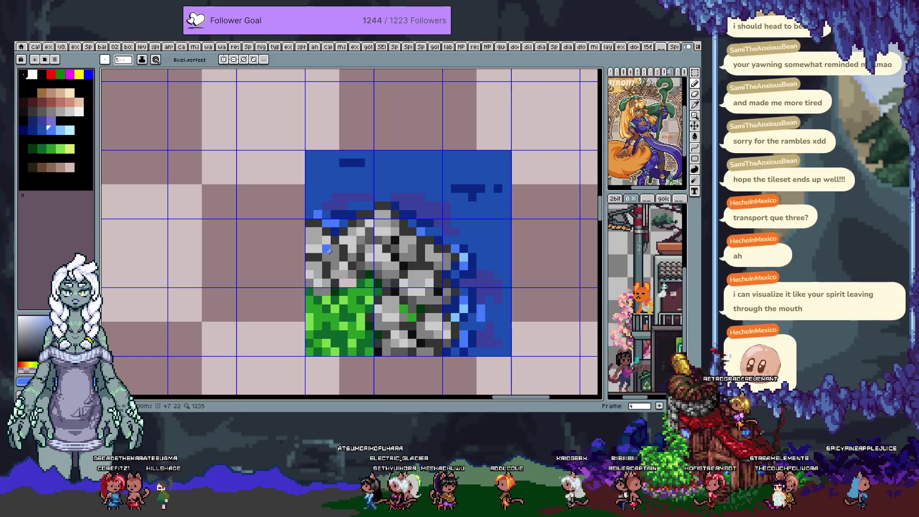
Add a dark-blue pixel and light-blue wave strokes and ripples in the top-centre water
key(i)
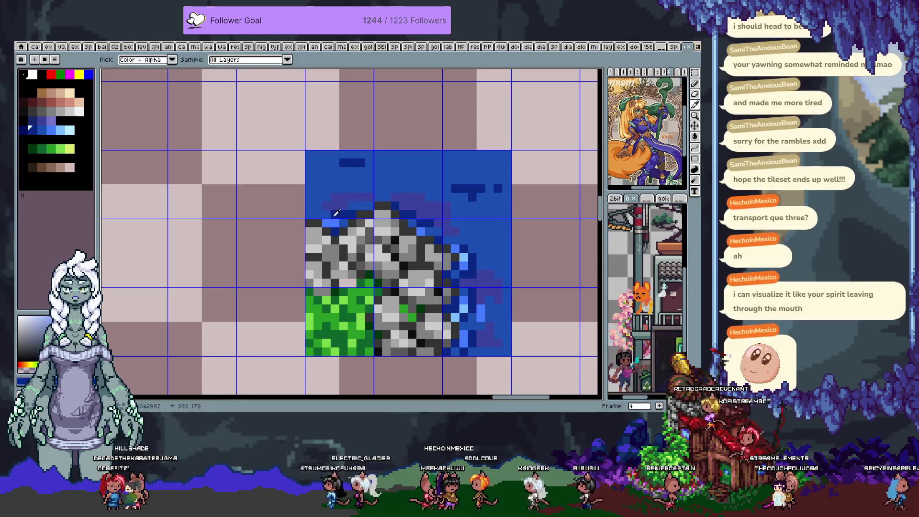
key(b)
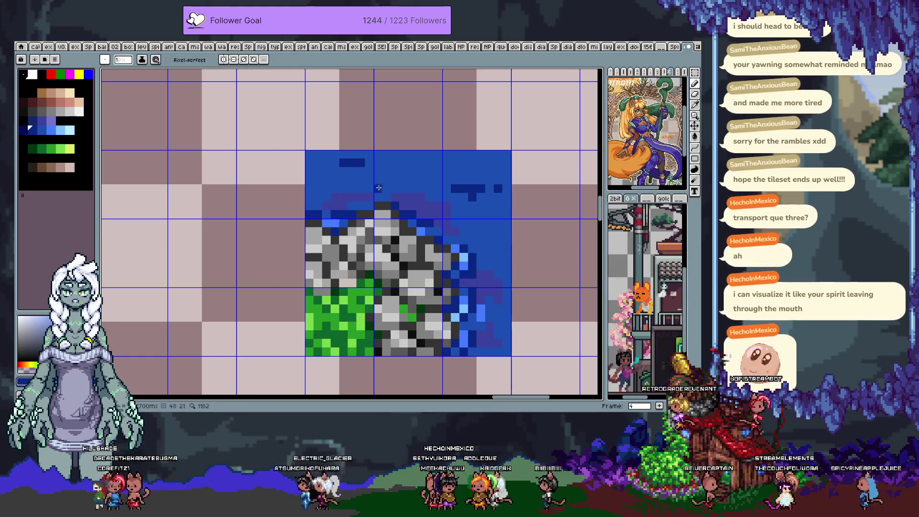
click(374, 170)
scroll(342, 180, right, 1)
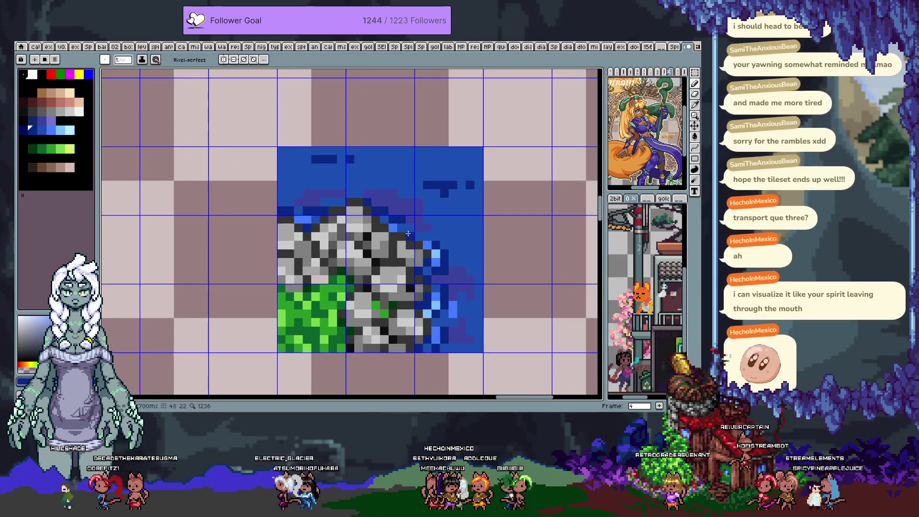
drag(463, 184, 467, 203)
drag(431, 175, 416, 176)
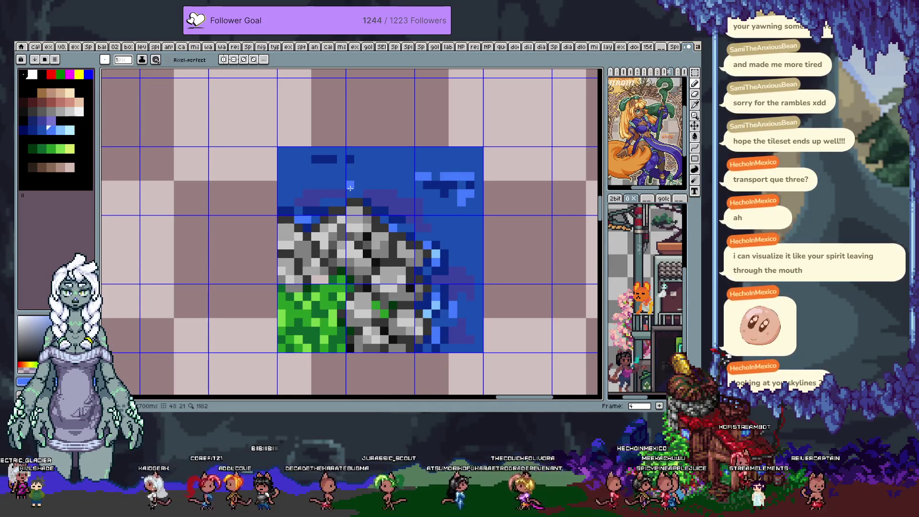
Sample a darker blue from the water and shift the view onto the upper-right tiles
drag(461, 293, 421, 238)
key(i)
click(421, 239)
key(b)
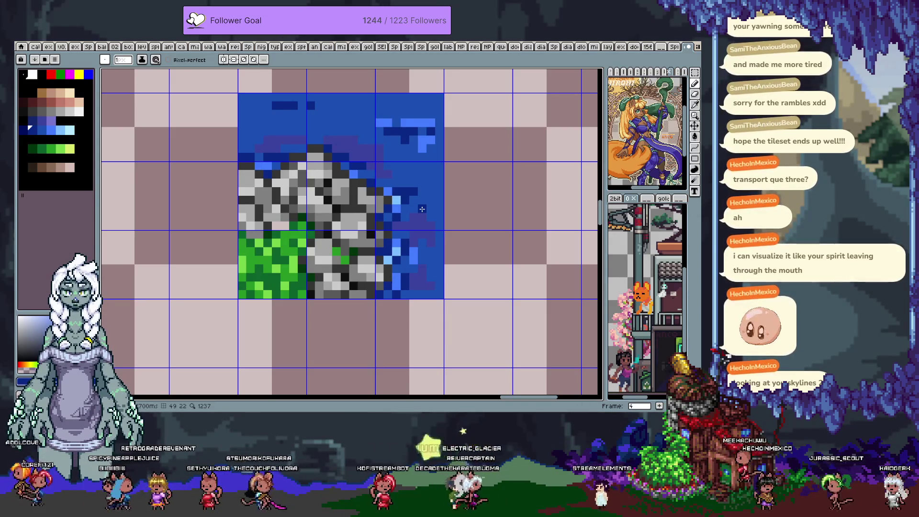
key(space)
drag(421, 209, 410, 226)
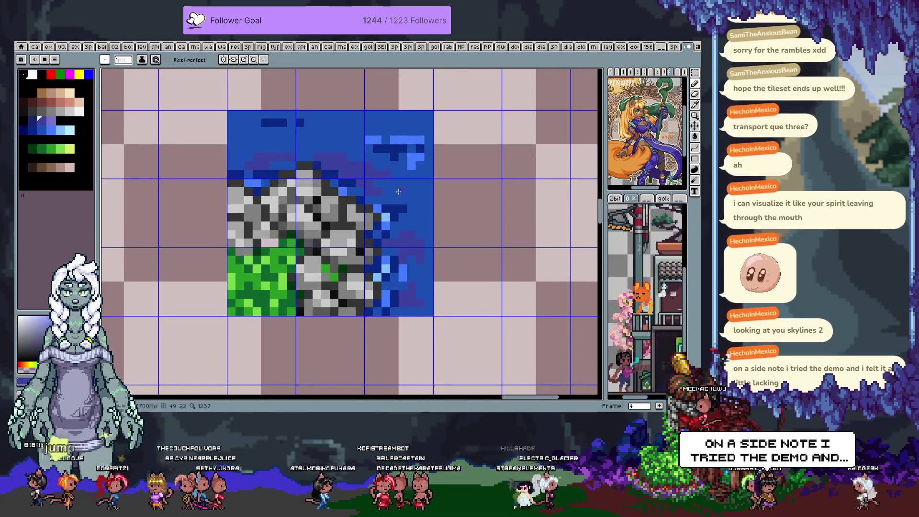
key(space)
drag(359, 173, 352, 188)
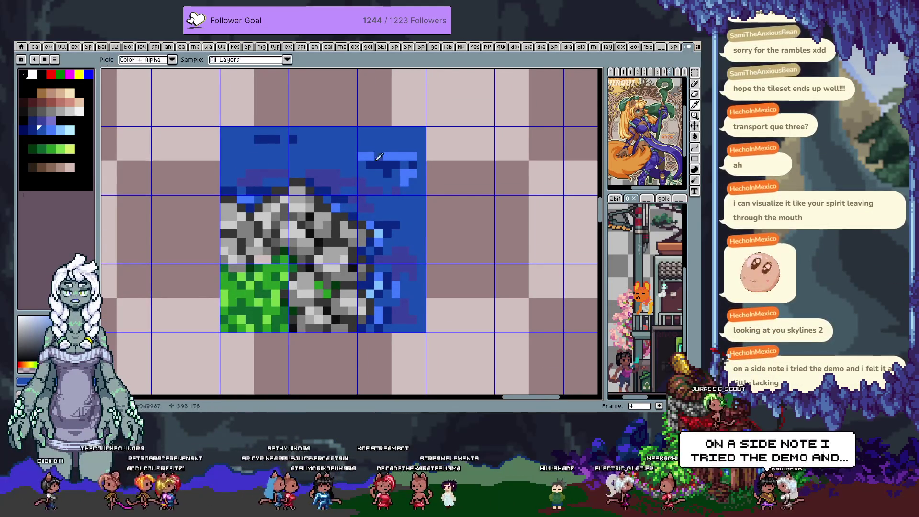
Paint light-blue highlights on the upper-right water and one more in the upper water
click(64, 132)
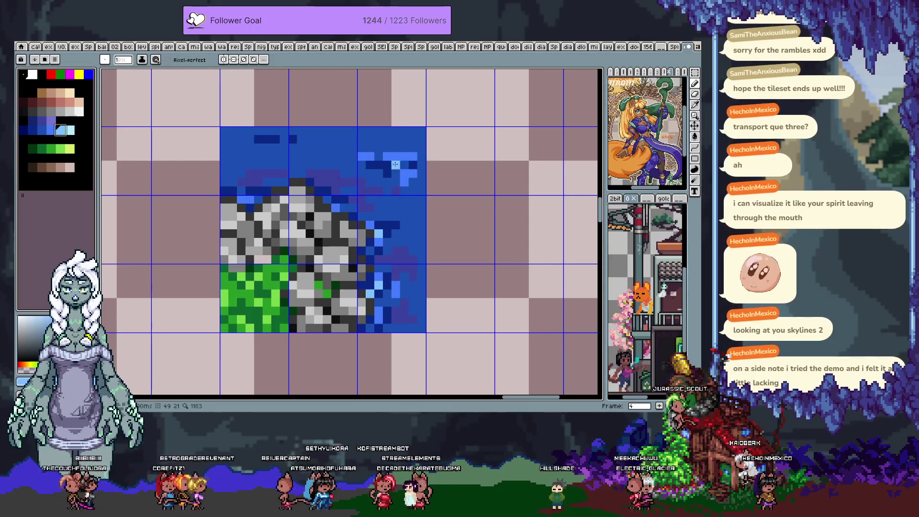
drag(402, 157, 410, 169)
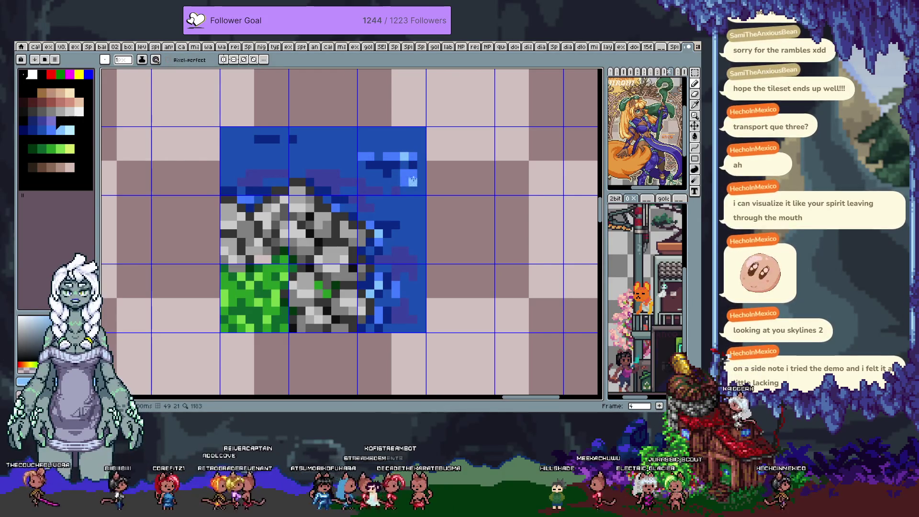
key(alt)
alt+click(289, 146)
click(305, 148)
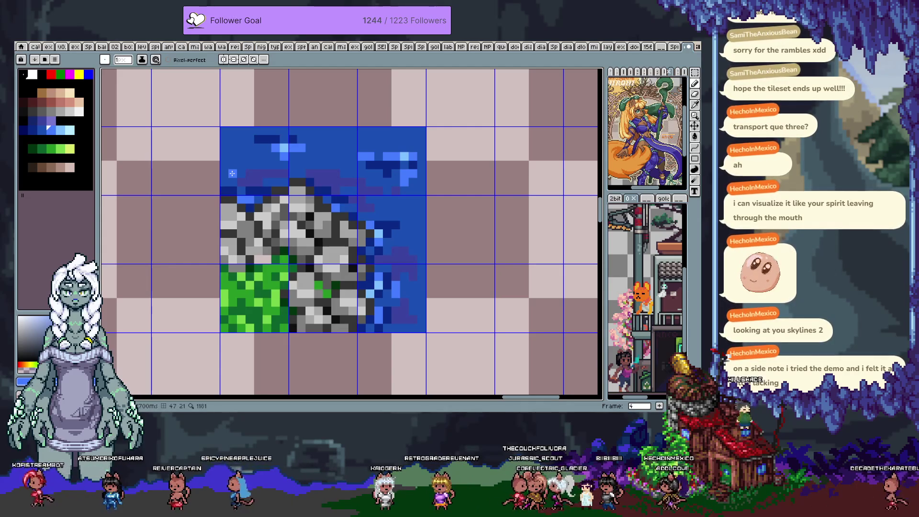
Retouch the water edge with sampled lighter and darker blues, undoing the last stroke
key(alt)
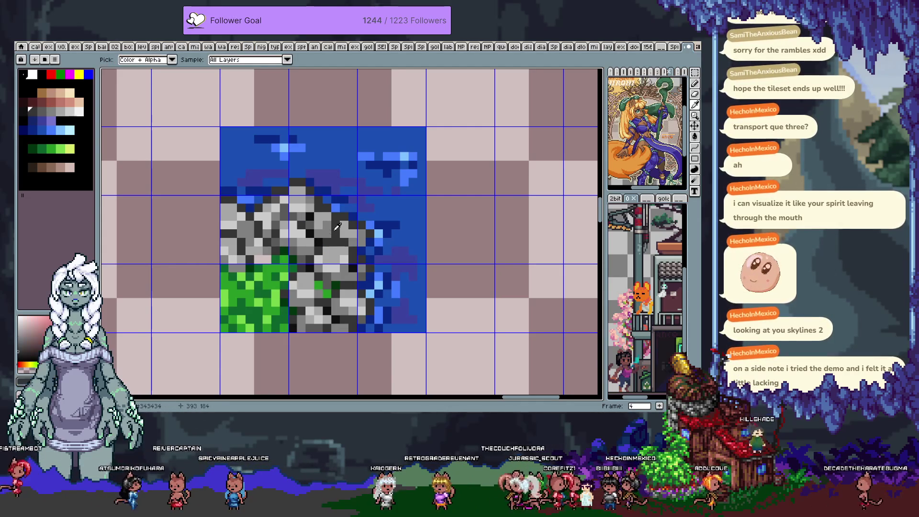
alt+click(311, 218)
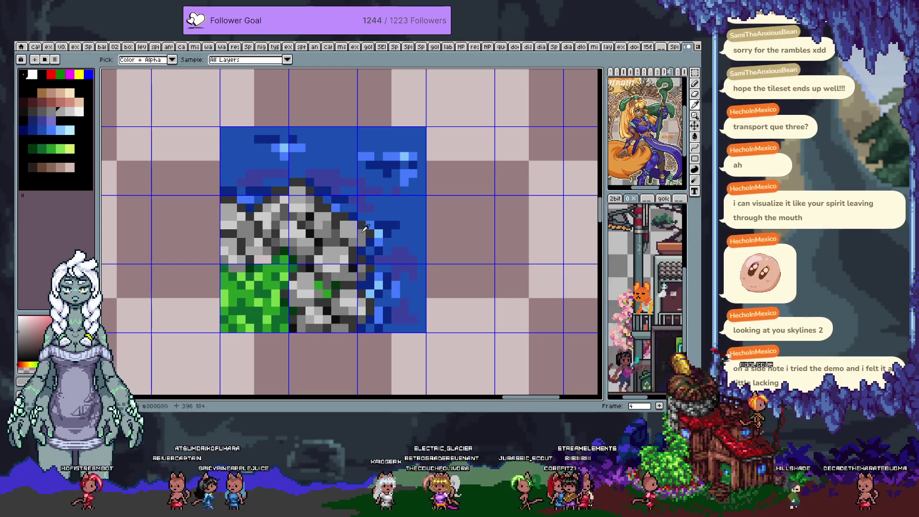
alt+click(398, 209)
alt+click(390, 214)
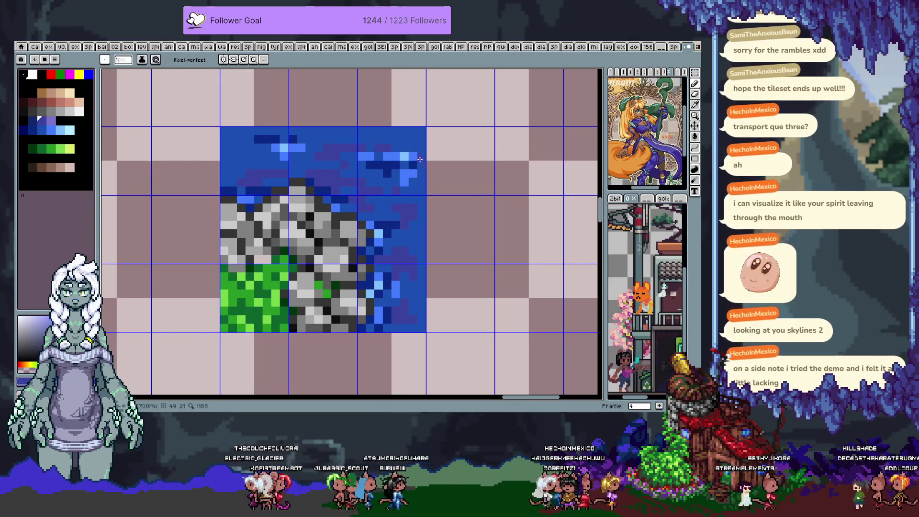
alt+click(251, 157)
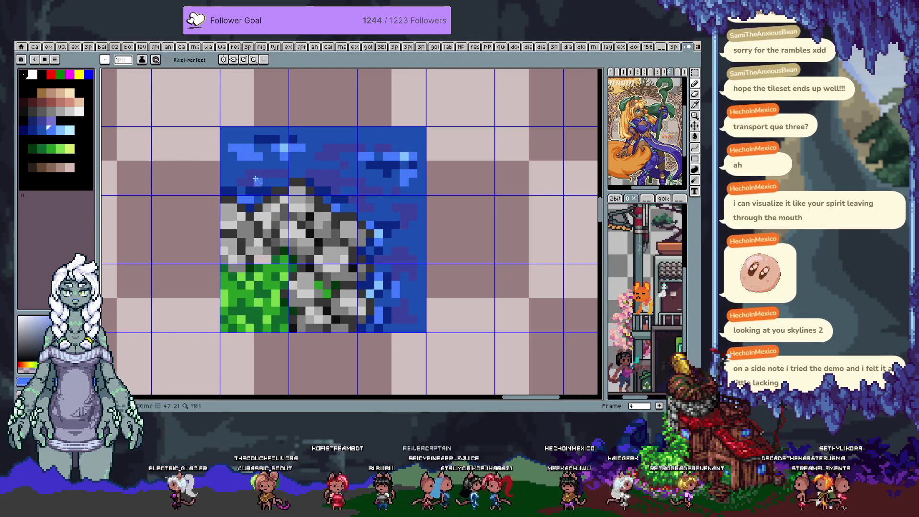
alt+click(416, 285)
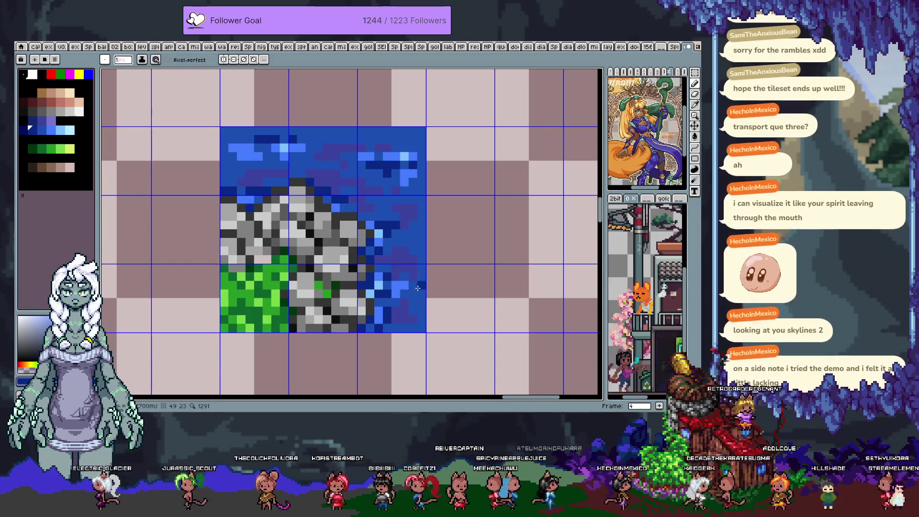
key(ctrl+z)
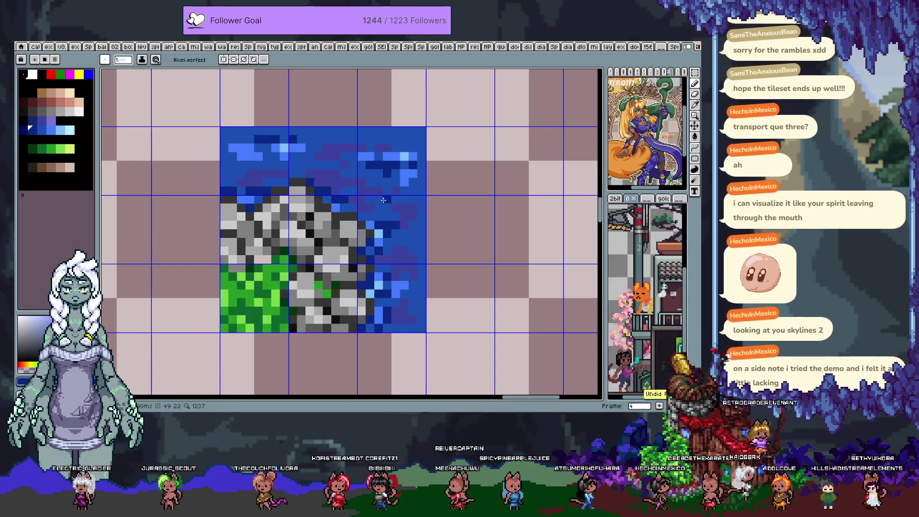
Toggle the tile grid overlay and pan to reveal more of the tileset
right_click(332, 195)
click(355, 267)
right_click(330, 195)
key(Escape)
key(ctrl+apostrophe)
scroll(295, 228, down, 2)
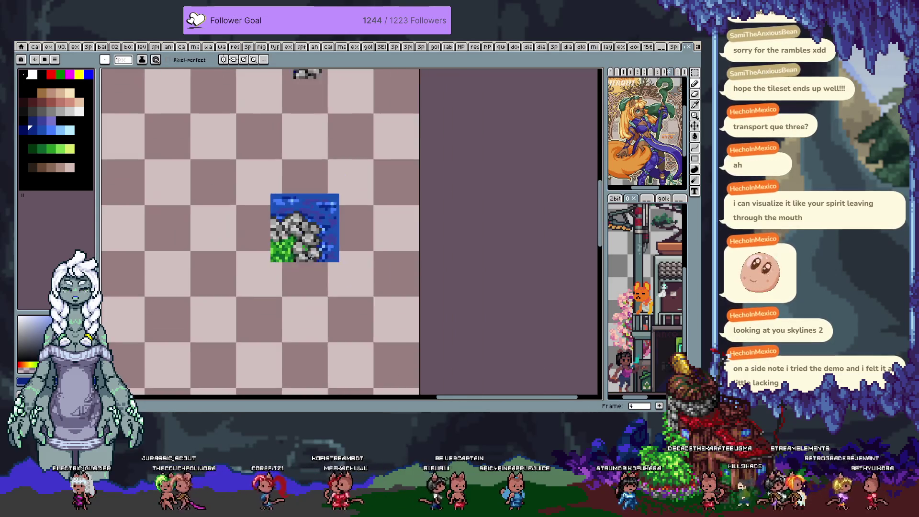
scroll(304, 228, down, 1)
drag(307, 241, 353, 213)
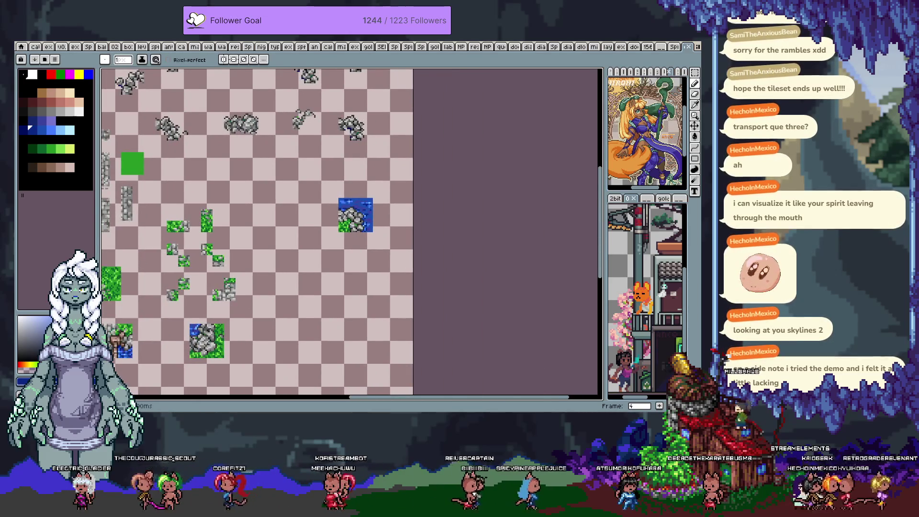
scroll(355, 215, up, 4)
scroll(365, 194, up, 1)
key(i)
scroll(364, 194, down, 1)
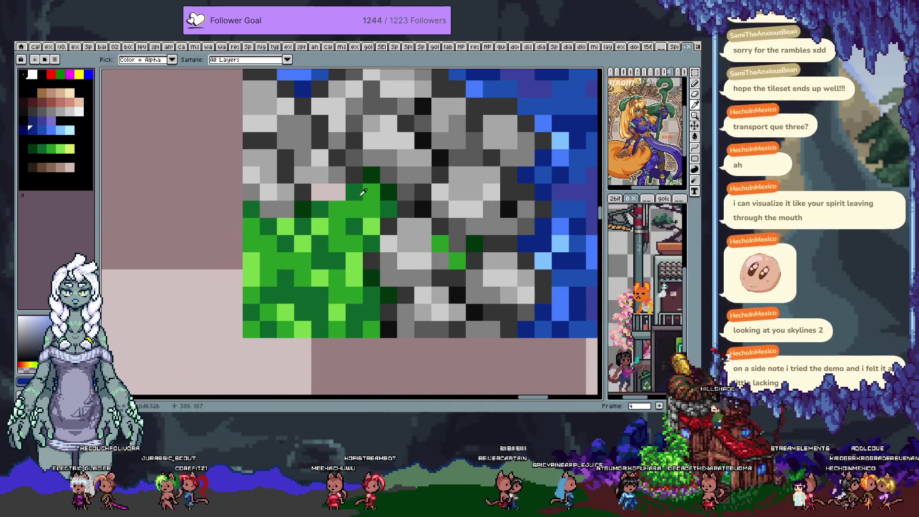
Repaint the grass corner with darker greens and a few light-green highlights at the stone edge
key(b)
click(355, 216)
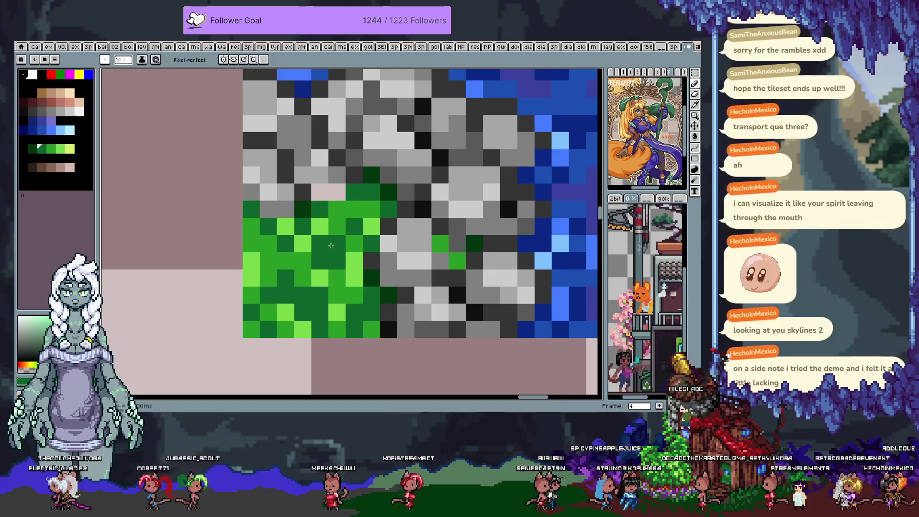
drag(294, 259, 267, 260)
alt+click(287, 237)
alt+click(319, 208)
click(337, 232)
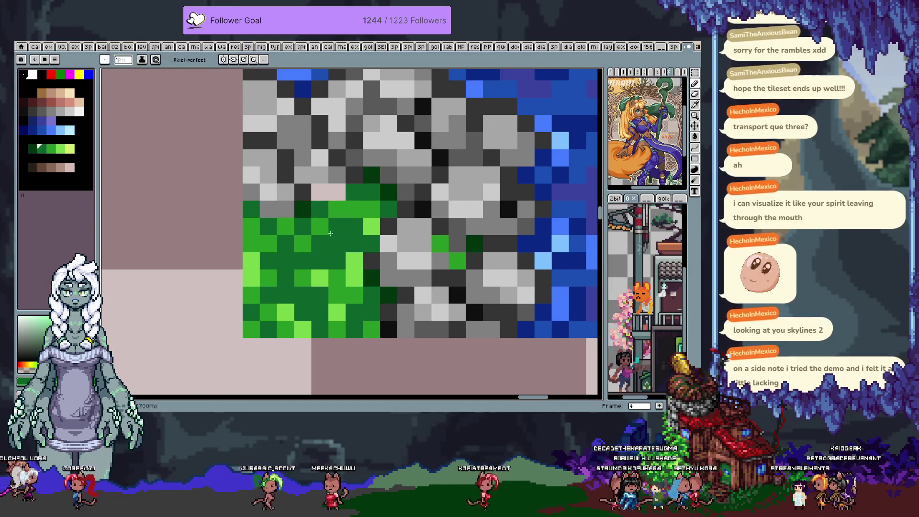
alt+click(352, 230)
alt+click(338, 277)
click(354, 260)
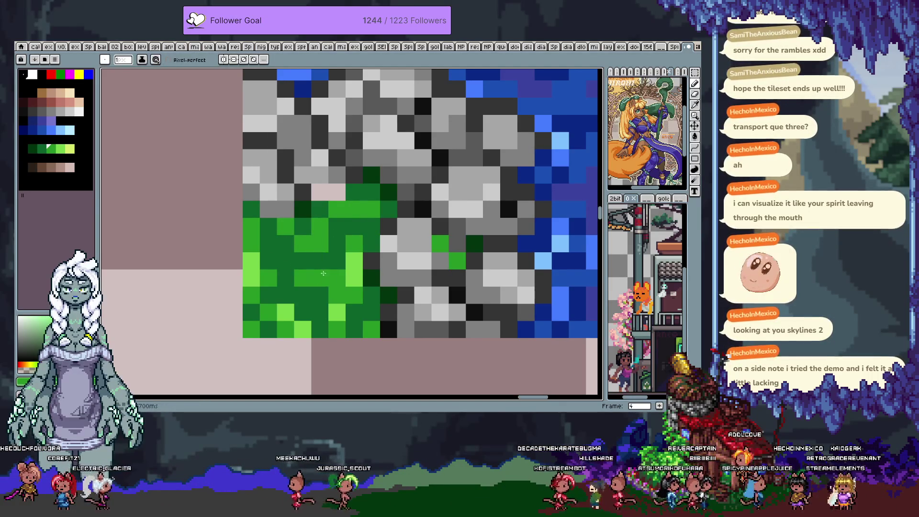
Resample greens from the grass and lighten scattered grass pixels with light green
alt+click(319, 246)
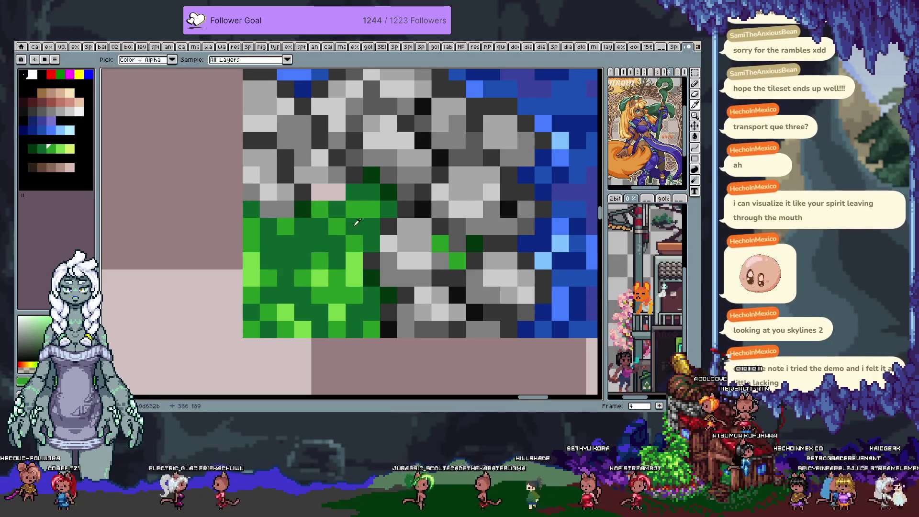
alt+click(299, 230)
click(311, 218)
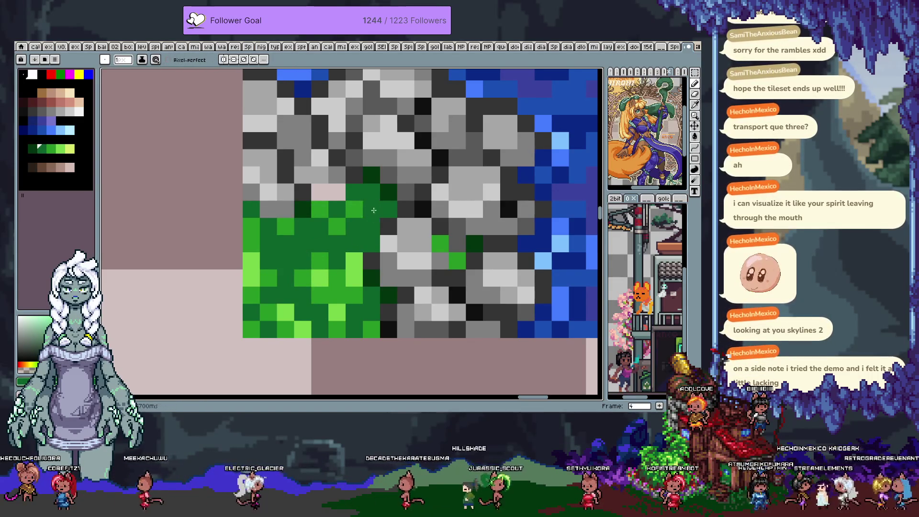
alt+click(353, 261)
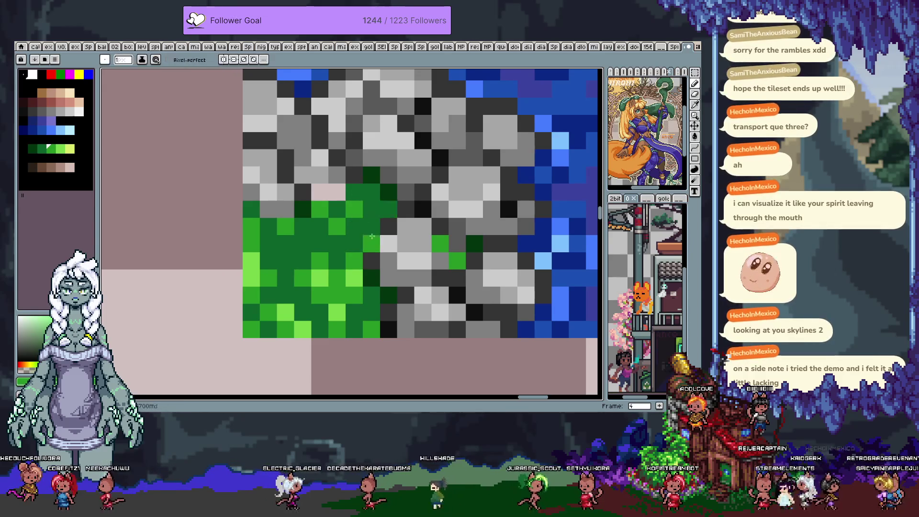
drag(371, 226, 360, 248)
alt+click(340, 308)
click(353, 252)
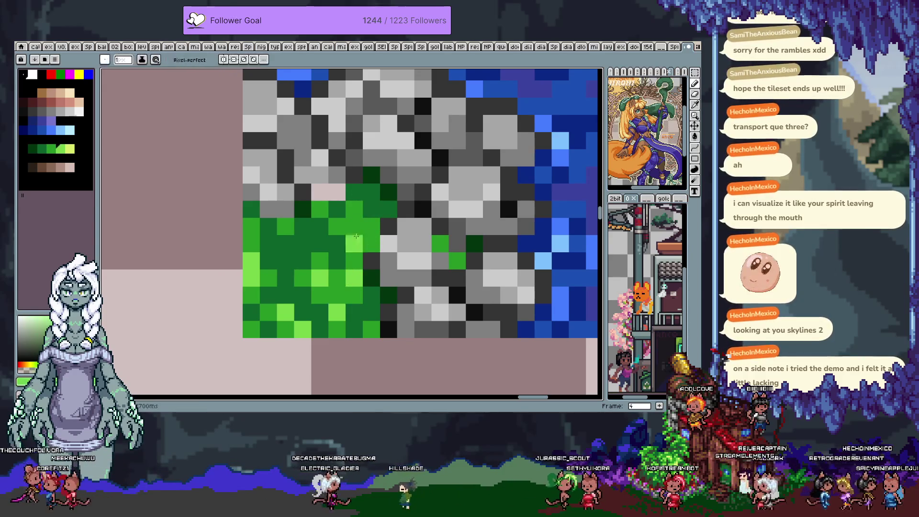
alt+click(316, 301)
click(364, 242)
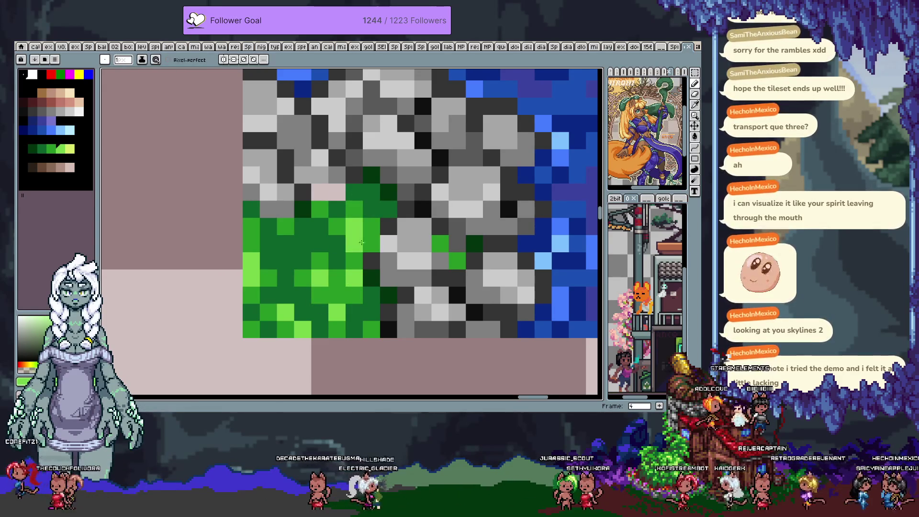
alt+click(349, 293)
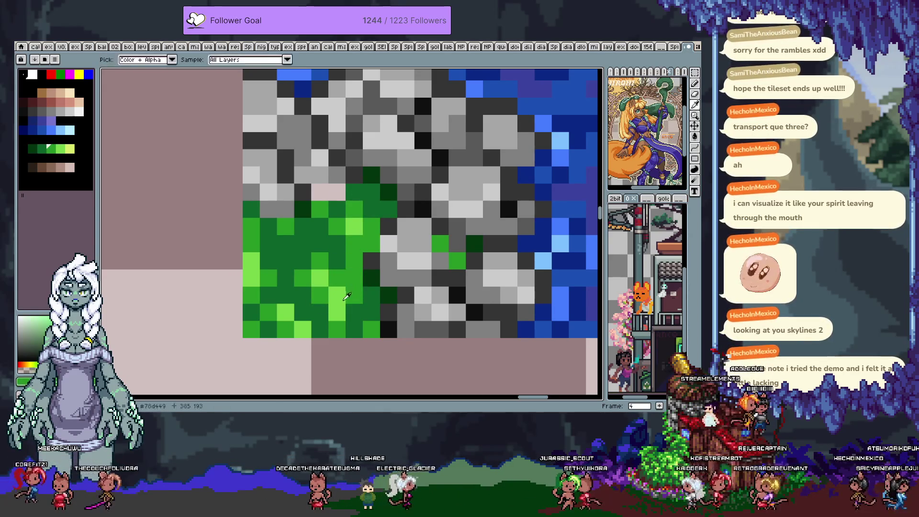
scroll(366, 239, down, 4)
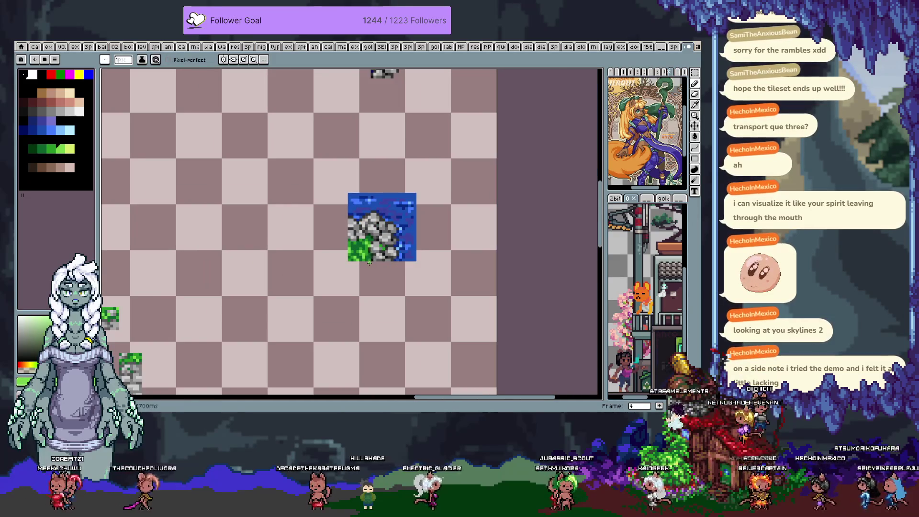
scroll(366, 244, up, 3)
Check the tile against the grid overlay and sample its blue
alt+click(351, 270)
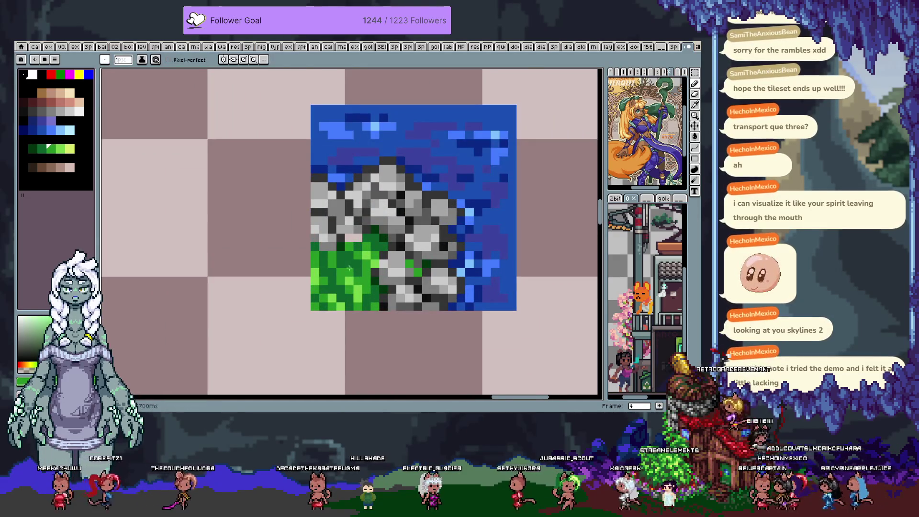
scroll(355, 258, down, 2)
scroll(358, 251, up, 2)
scroll(358, 250, down, 5)
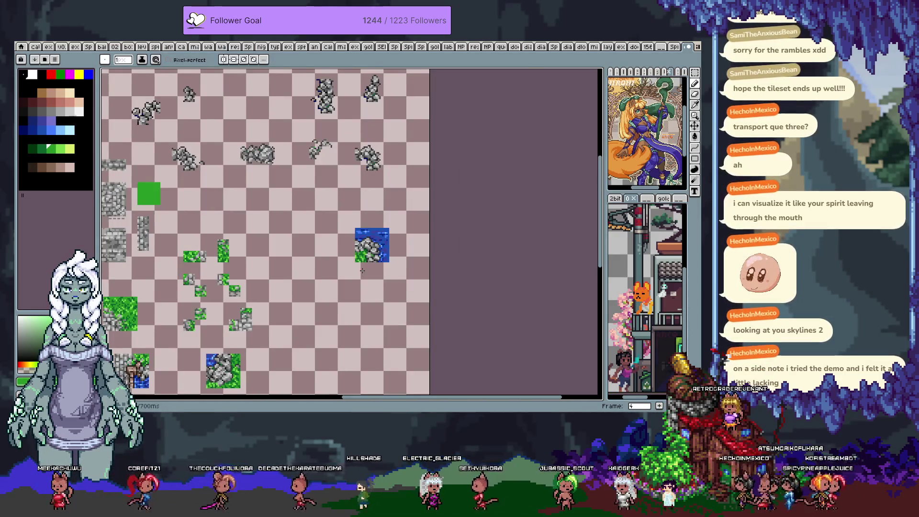
key(ctrl+apostrophe)
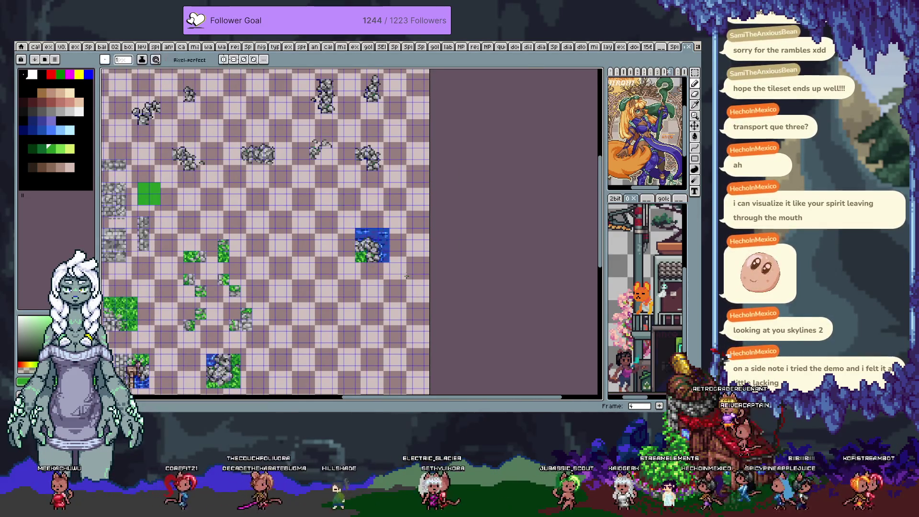
key(ctrl+apostrophe)
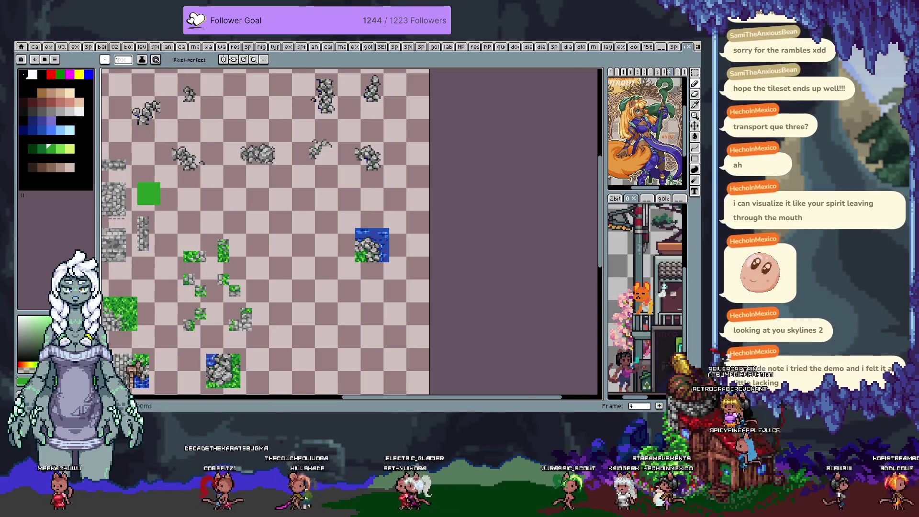
scroll(380, 233, up, 3)
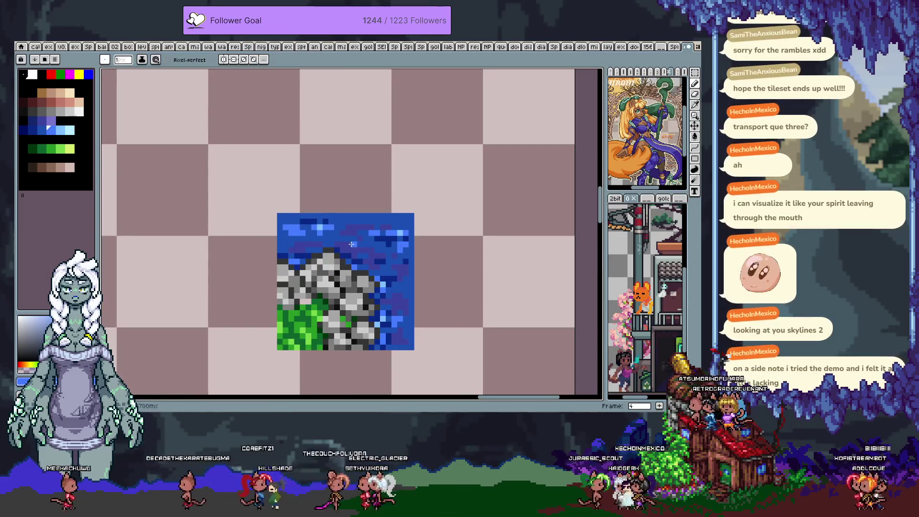
scroll(352, 244, down, 3)
scroll(378, 256, up, 1)
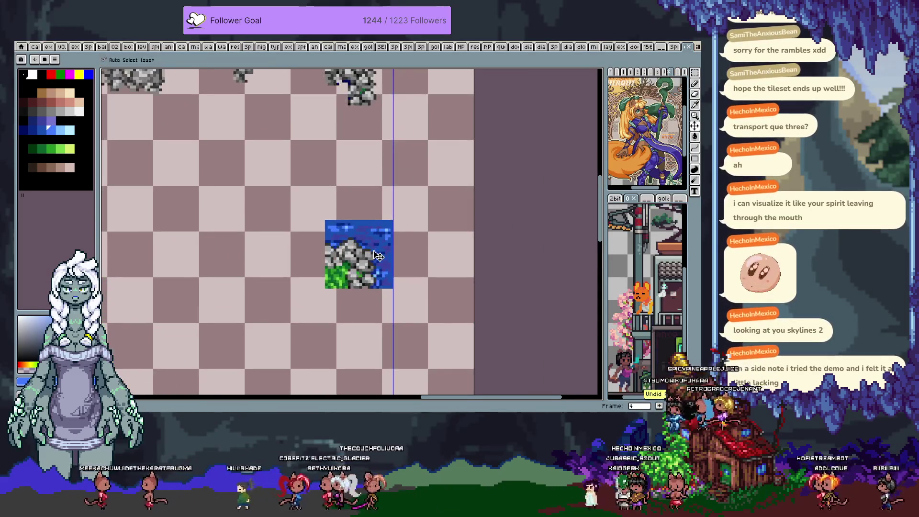
key(i)
scroll(355, 240, up, 2)
alt+click(347, 234)
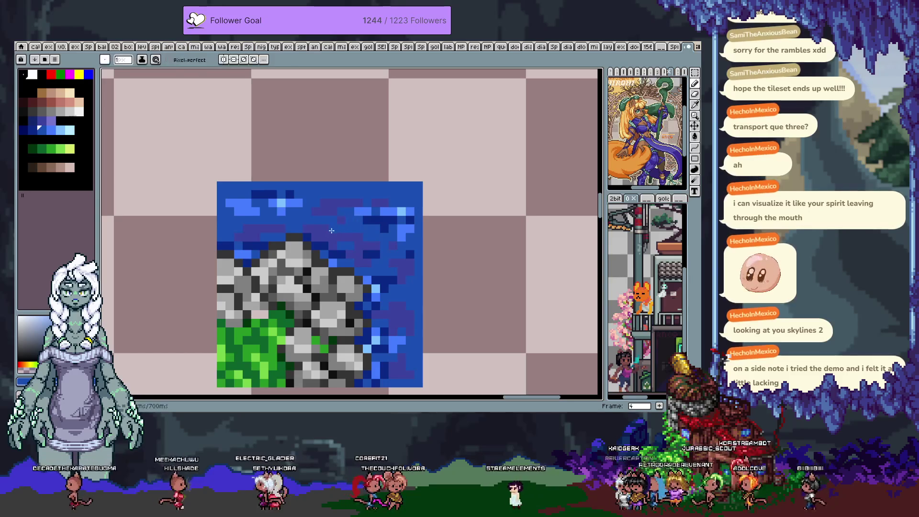
scroll(337, 227, down, 1)
scroll(343, 225, down, 1)
Select the whole finished water, stone and grass tile with the marquee and step through frames
key(m)
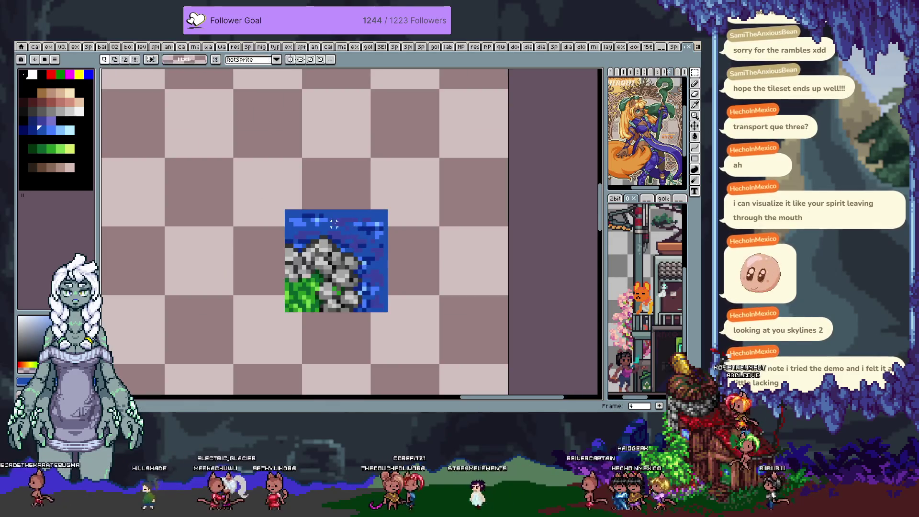
key(ctrl+a)
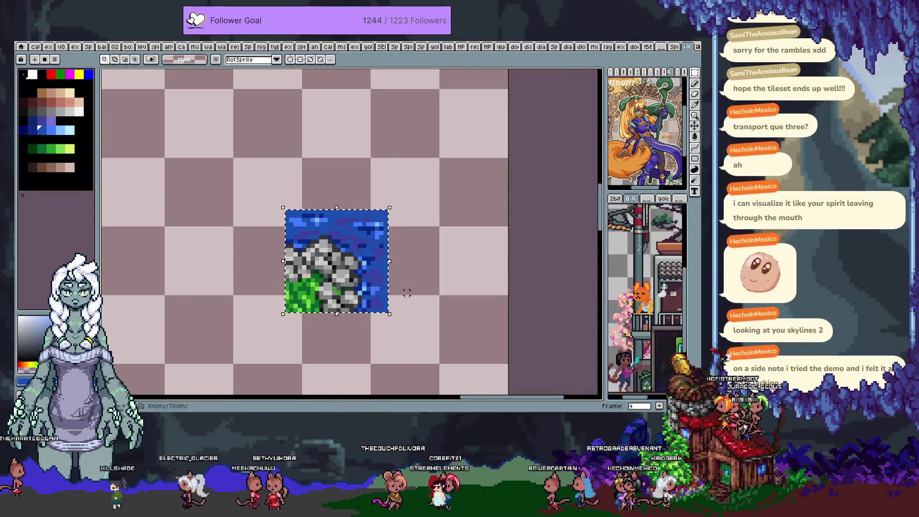
scroll(402, 288, down, 2)
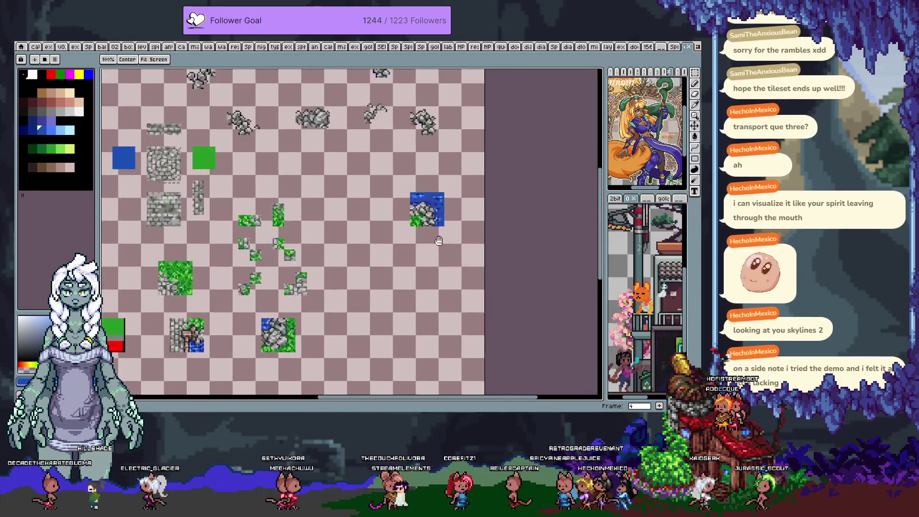
key(Left)
key(Right)
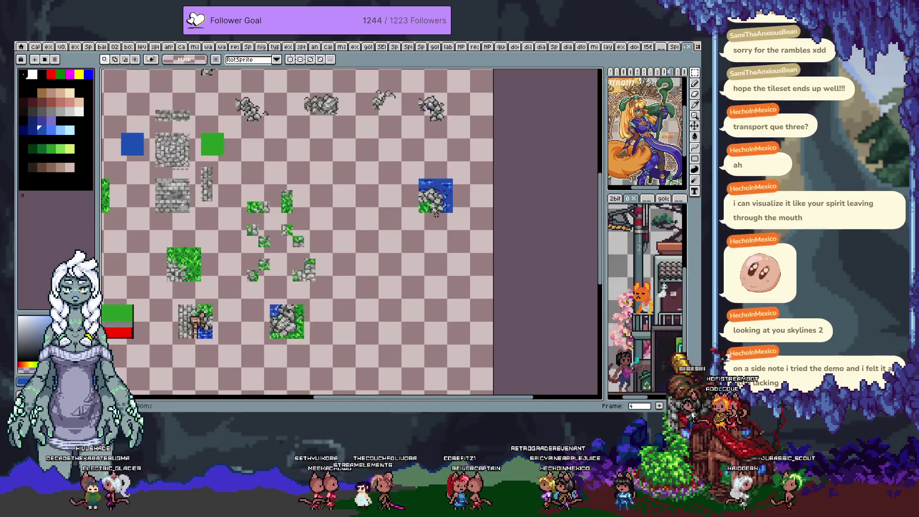
Paste the copied rock tile over the left placeholder and pick a grass green for touch-ups
key(Right)
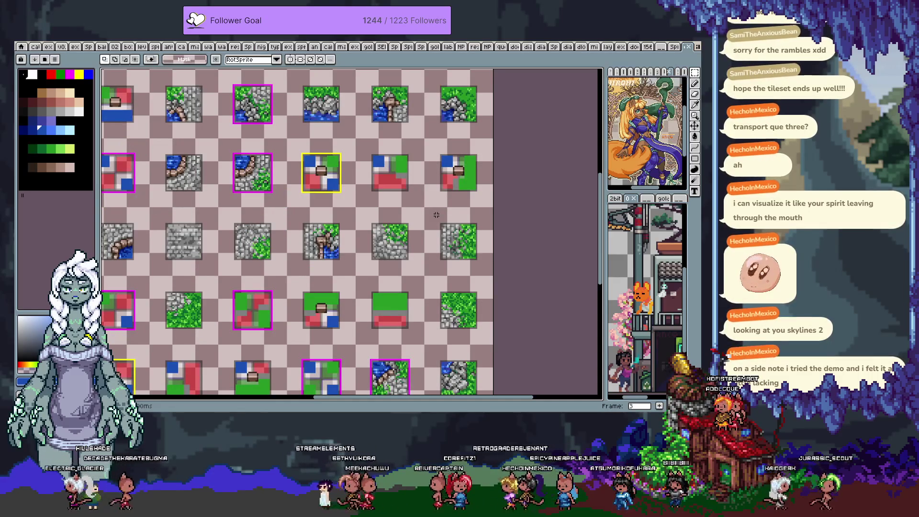
scroll(231, 178, down, 2)
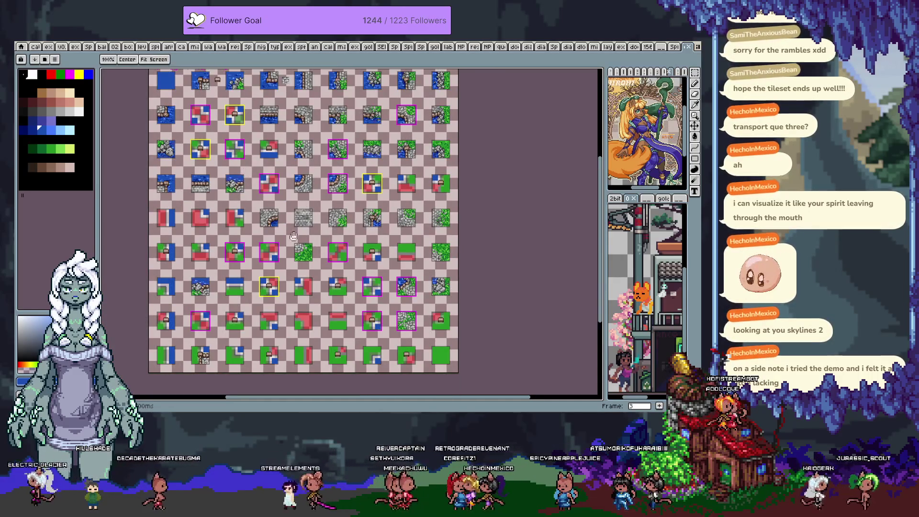
scroll(296, 228, down, 1)
scroll(294, 236, up, 3)
scroll(293, 246, up, 1)
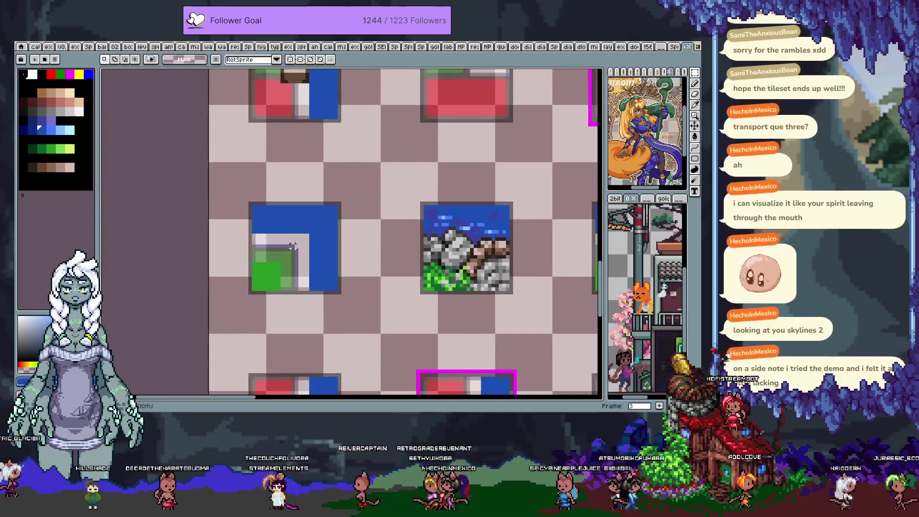
scroll(292, 246, up, 1)
key(ctrl+v)
key(Down)
key(Down)
key(Down)
key(Left)
key(Left)
key(Left)
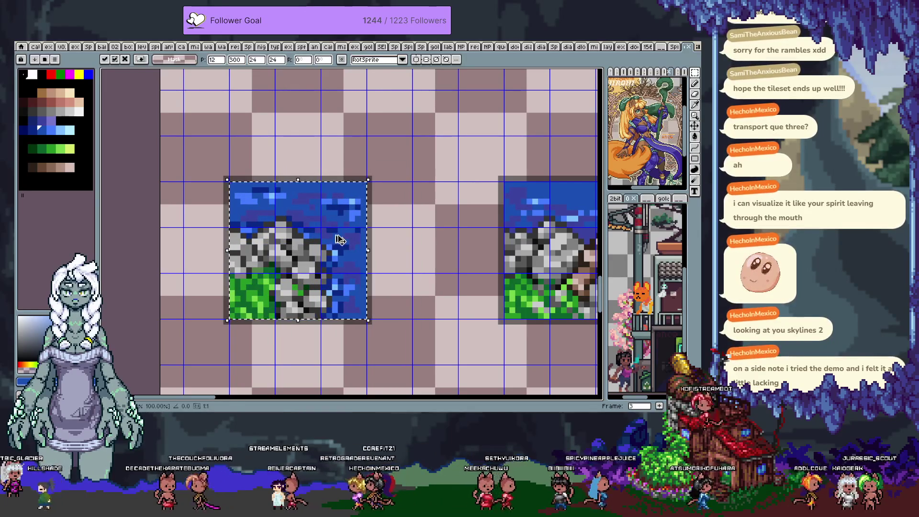
key(Escape)
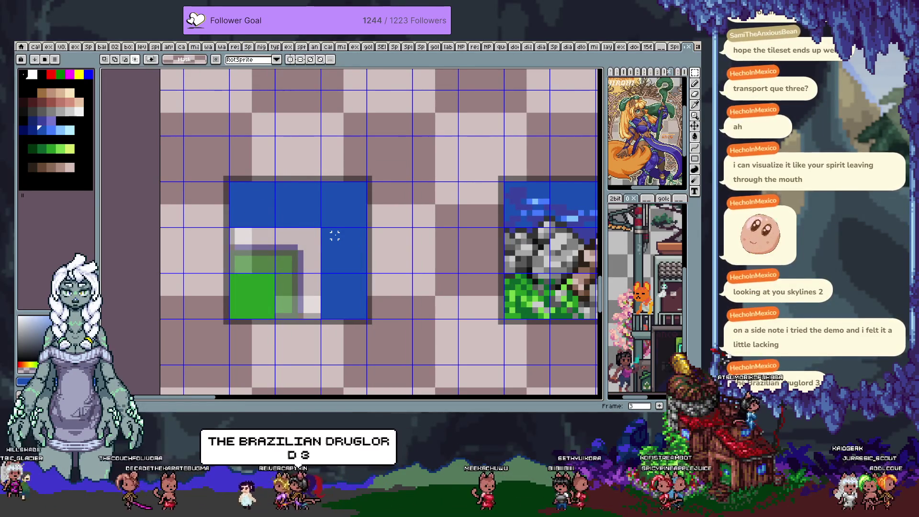
key(ctrl+v)
scroll(238, 280, up, 1)
alt+click(271, 253)
scroll(248, 270, down, 1)
scroll(258, 280, down, 2)
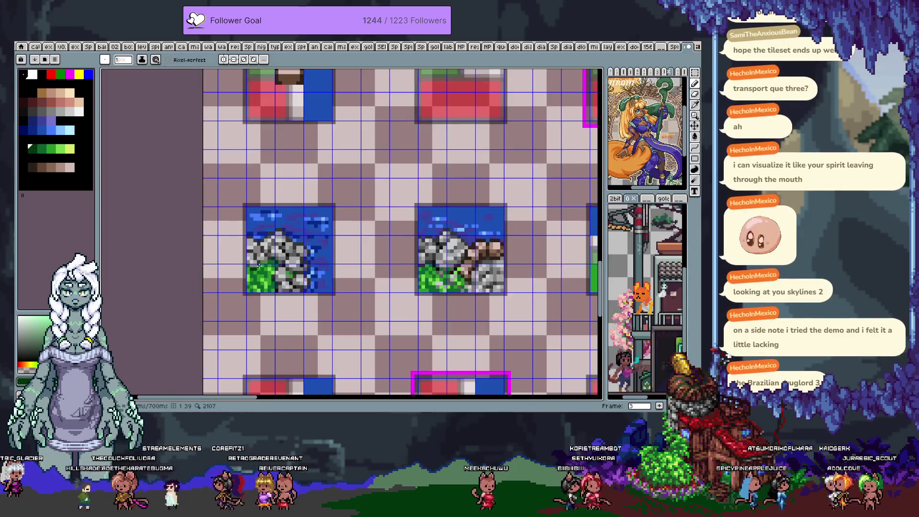
scroll(274, 289, up, 2)
key(b)
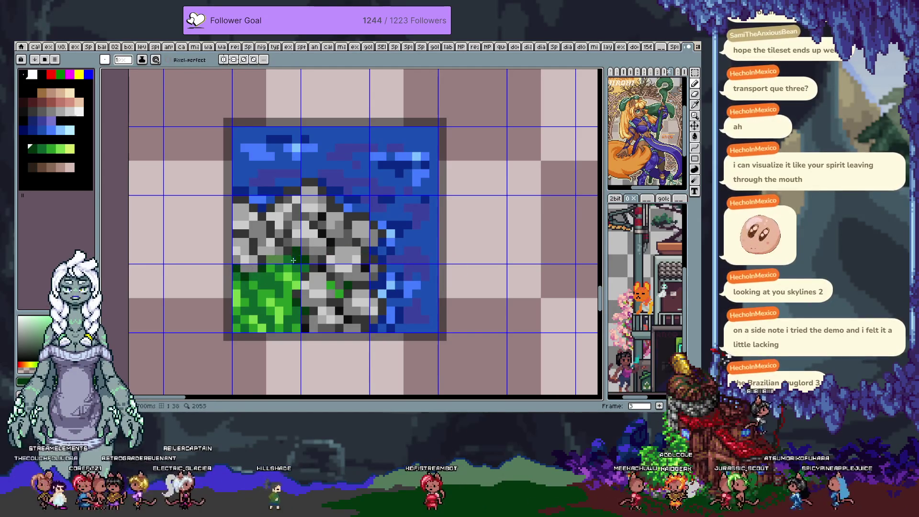
Sample a rock grey, hide the pixel grid, undo a stray wand selection and zoom out to the full tileset
key(alt)
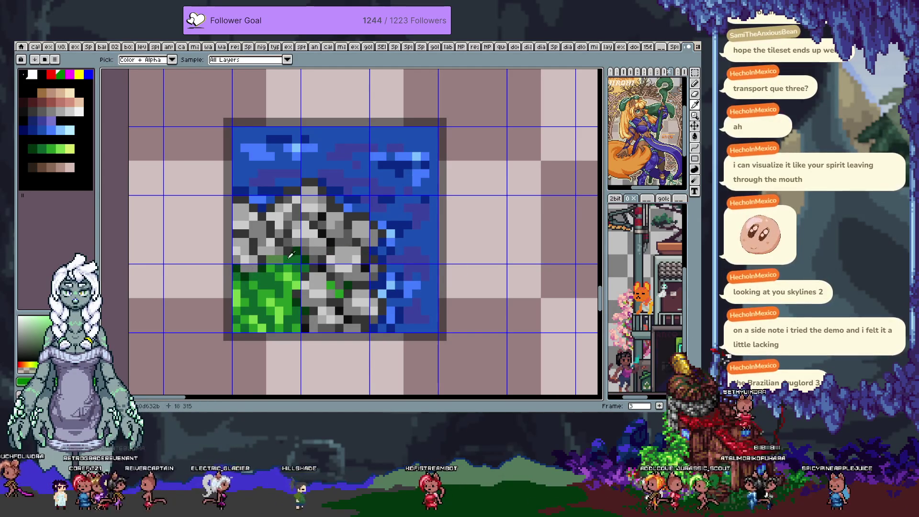
alt+click(266, 261)
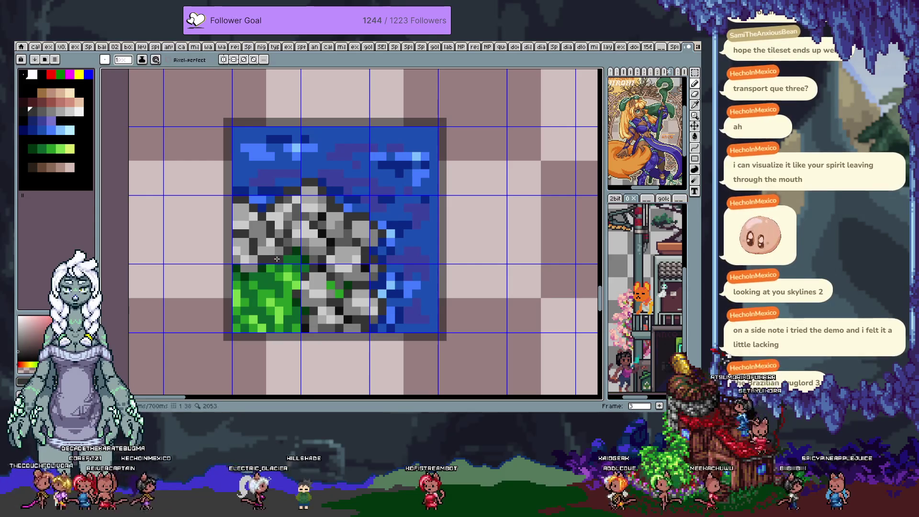
key(ctrl+apostrophe)
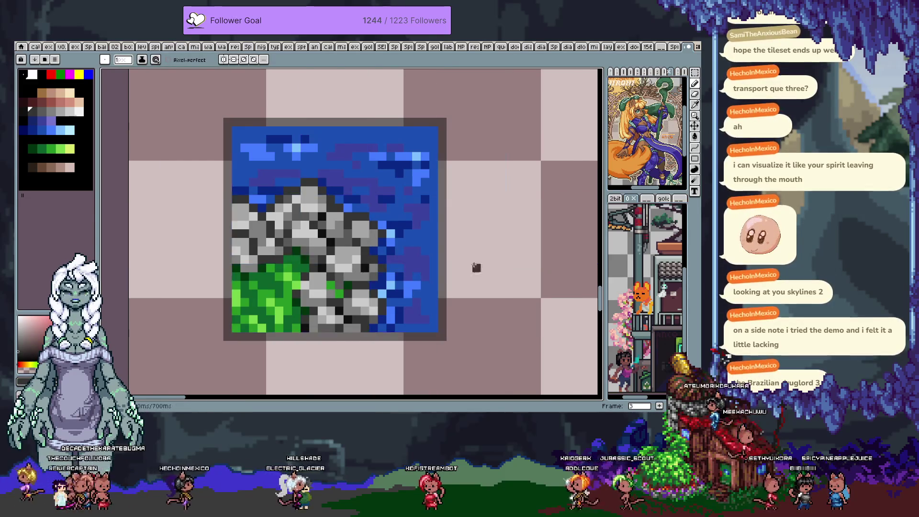
key(w)
click(476, 260)
key(ctrl+z)
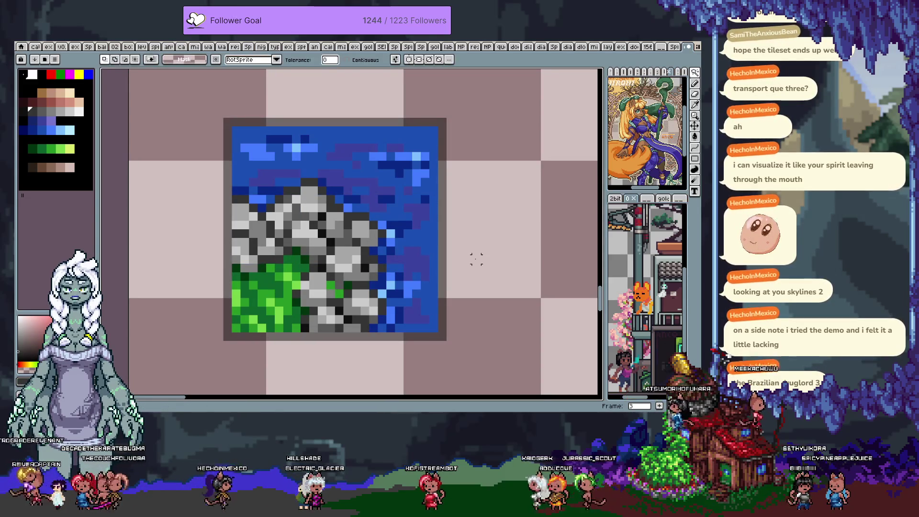
key(ctrl+Tab)
mouse_move(491, 276)
mouse_down()
mouse_move(434, 275)
mouse_move(410, 207)
mouse_up()
scroll(359, 206, right, 4)
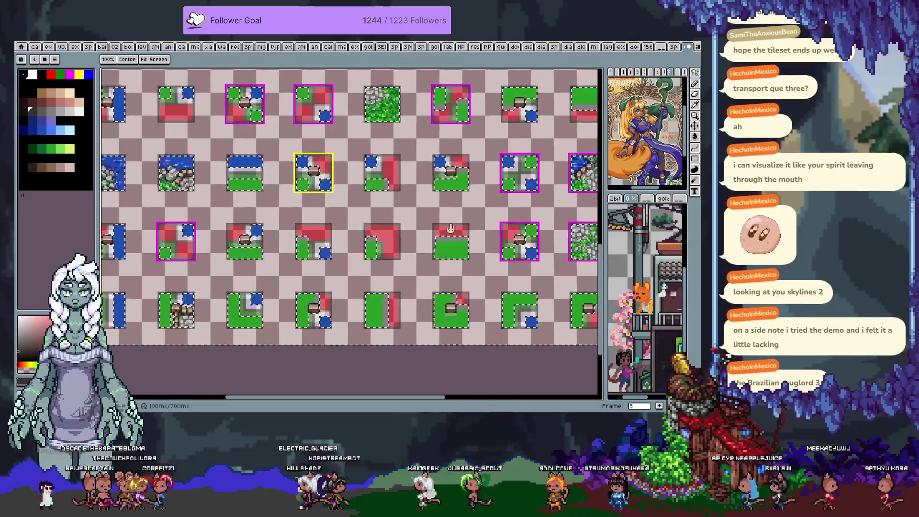
scroll(345, 243, up, 2)
scroll(344, 243, right, 1)
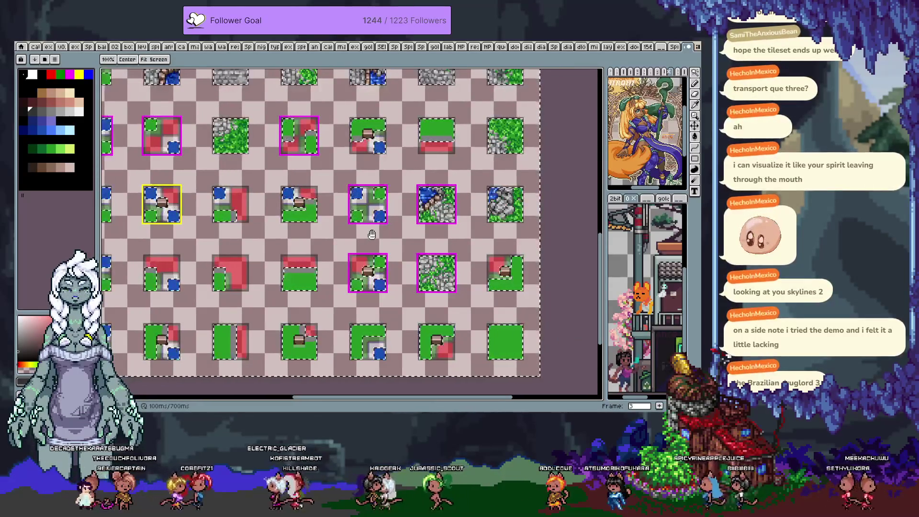
scroll(395, 208, up, 2)
scroll(415, 188, up, 1)
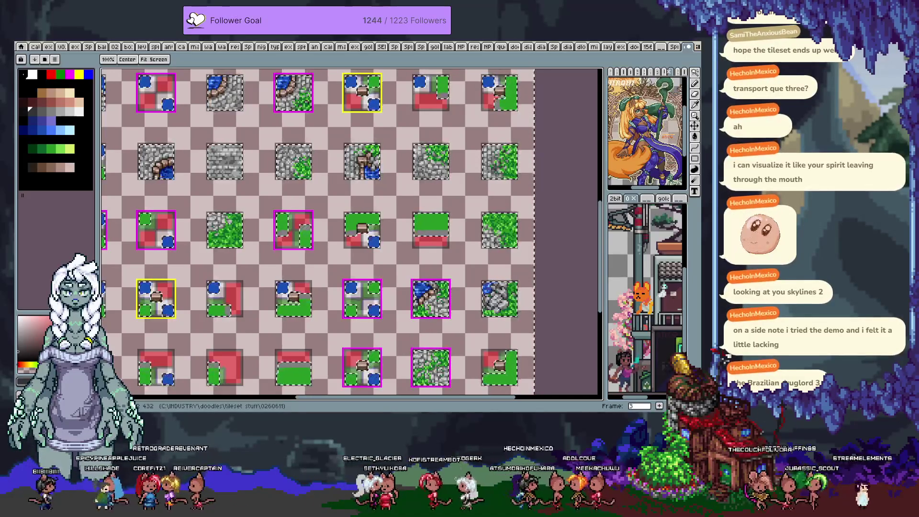
key(w)
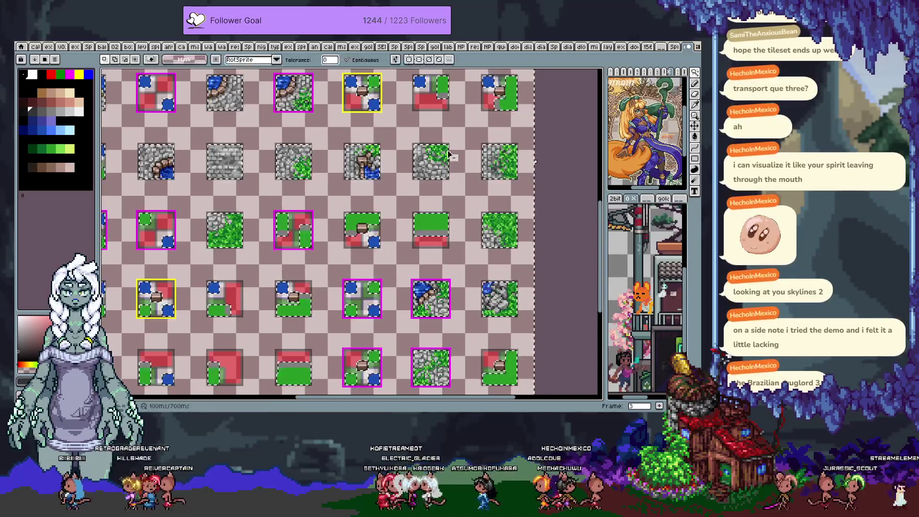
Pan across the tileset rows and its right edge to review the tiles
drag(452, 211, 307, 184)
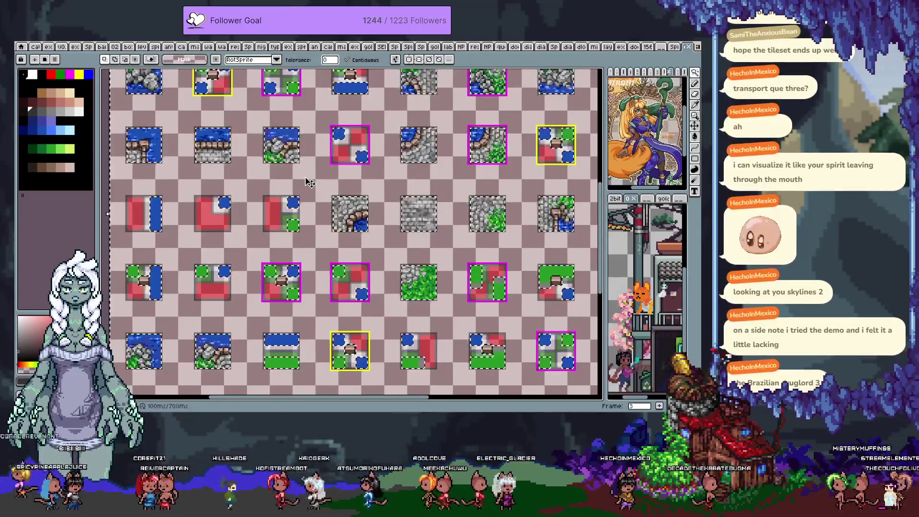
click(382, 190)
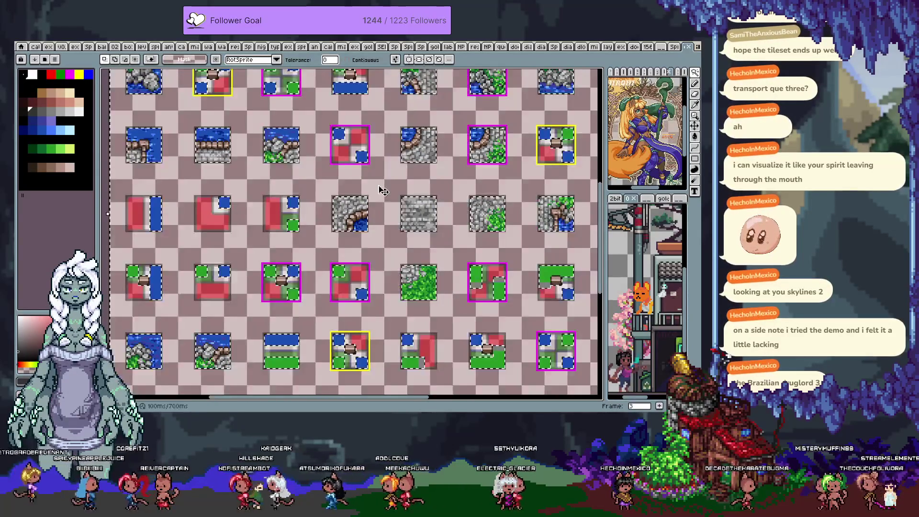
drag(383, 375, 425, 244)
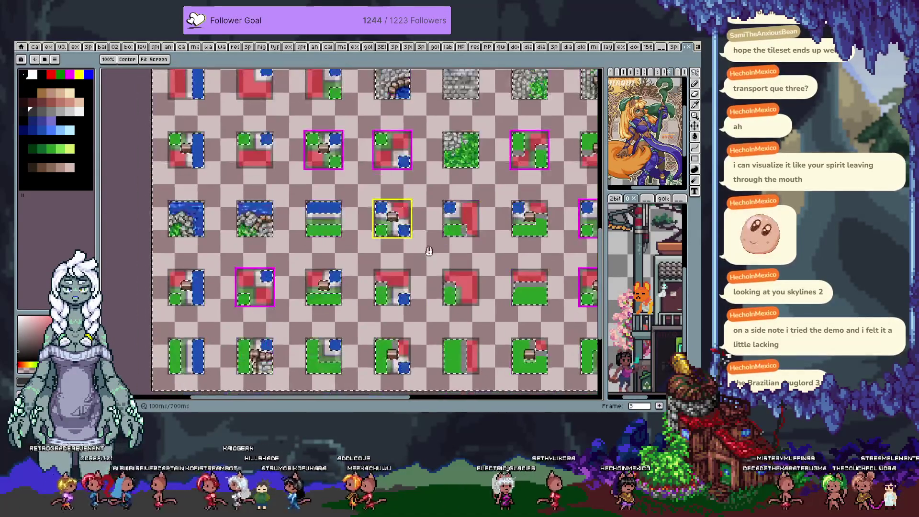
drag(527, 269, 348, 243)
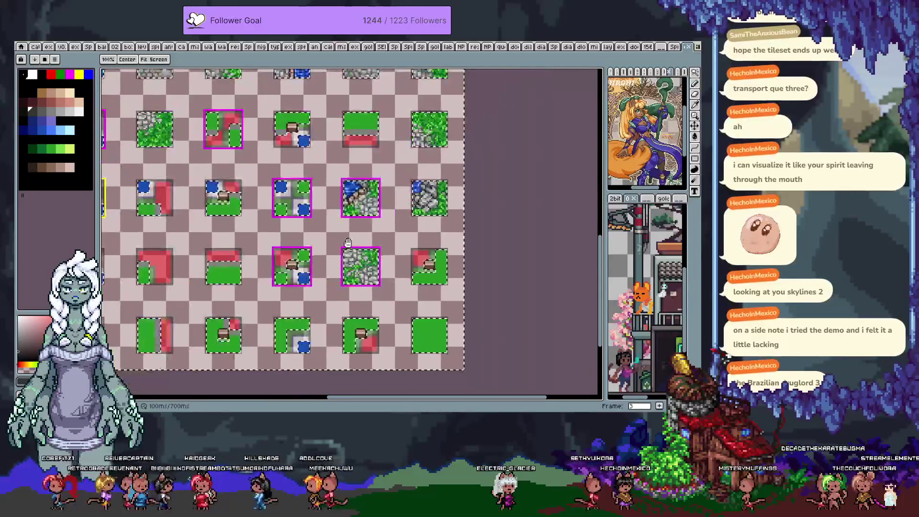
mouse_move(402, 129)
mouse_down()
mouse_move(388, 250)
mouse_move(398, 310)
mouse_up()
drag(351, 167, 356, 228)
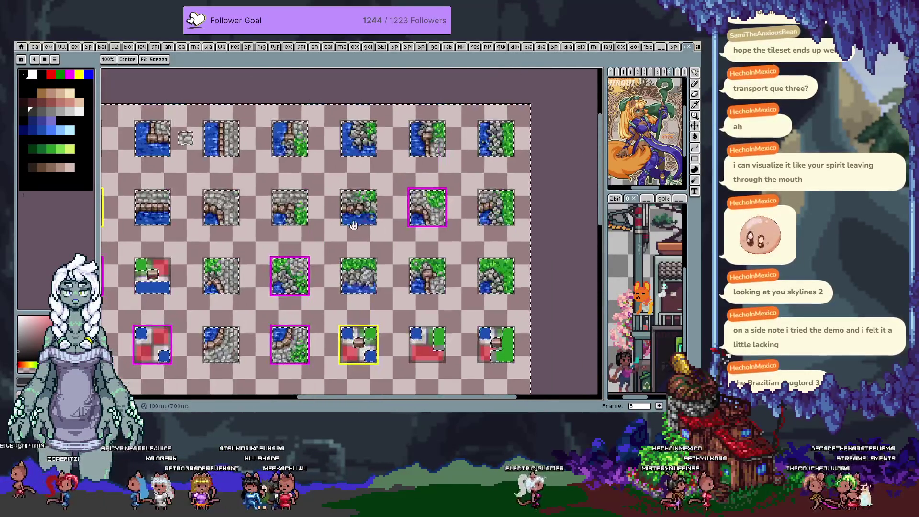
drag(298, 230, 404, 189)
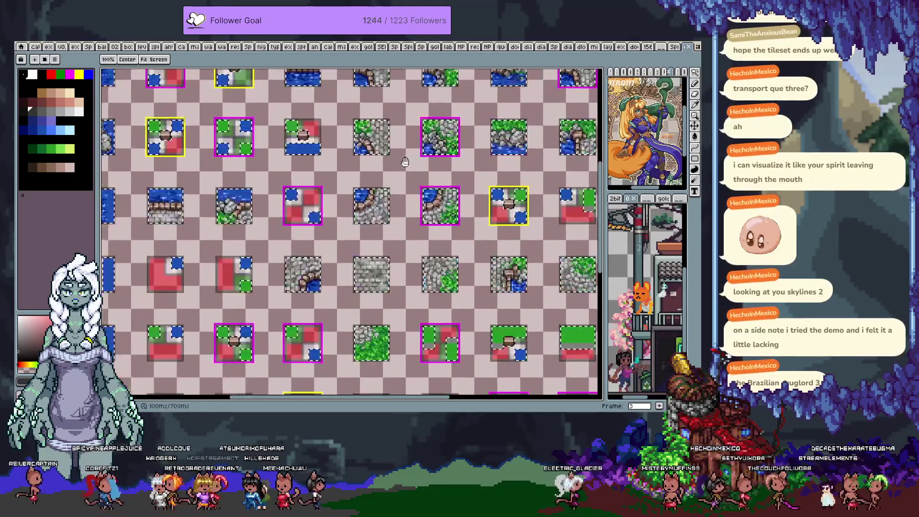
scroll(372, 156, down, 5)
scroll(431, 193, right, 2)
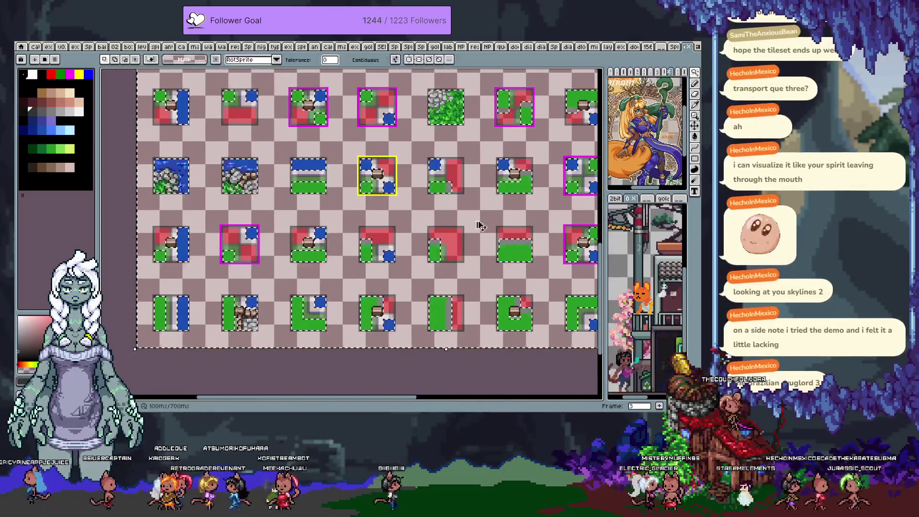
drag(484, 212, 367, 263)
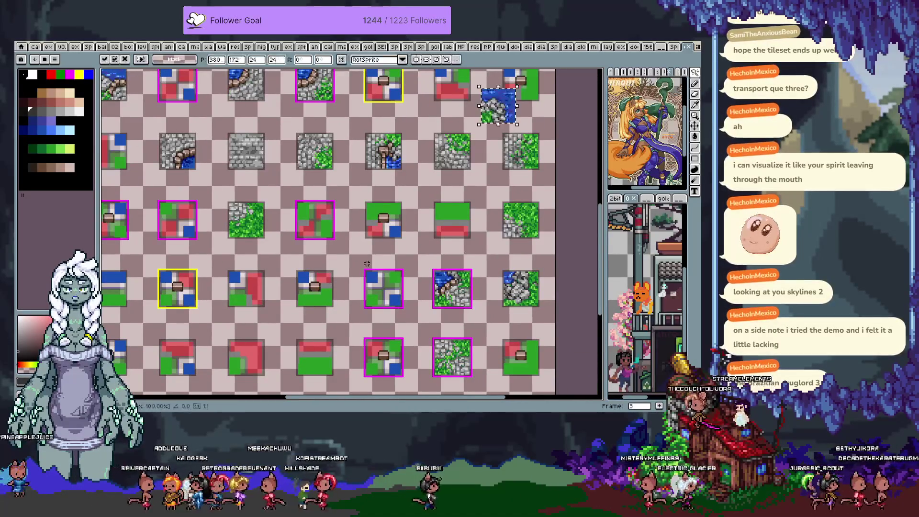
Step to frame 0's island tile map and paste the rock-and-water tile beside its water channel
key(Left)
key(Left)
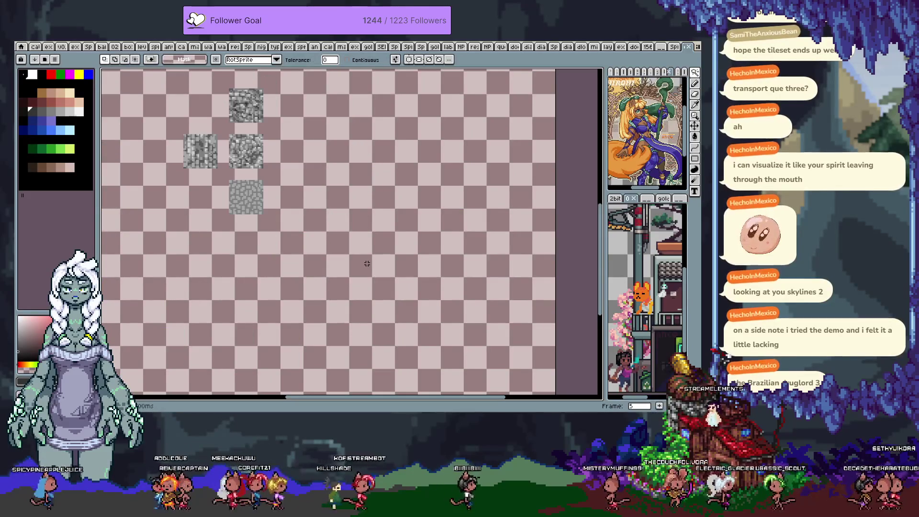
key(Left)
key(Left)
key(Left)
mouse_move(366, 264)
mouse_down()
mouse_move(305, 282)
mouse_move(315, 231)
mouse_up()
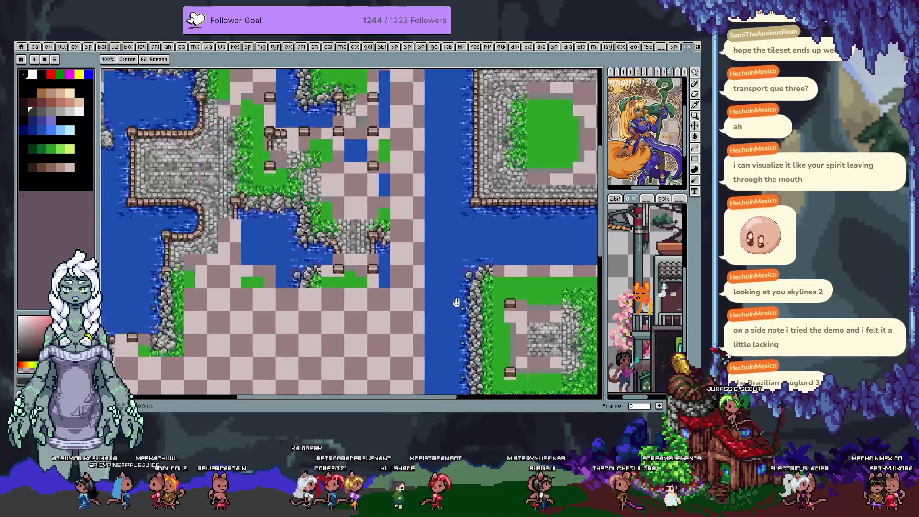
key(Right)
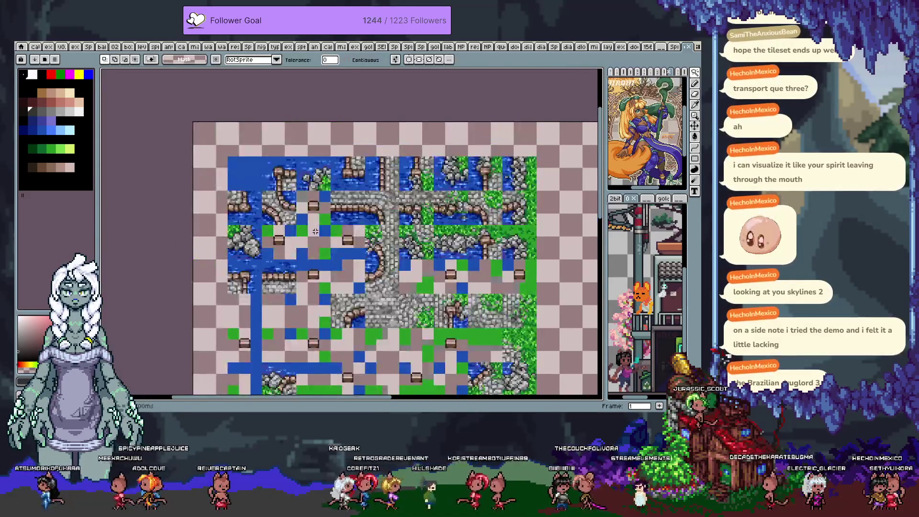
mouse_move(314, 231)
mouse_down()
mouse_move(362, 185)
mouse_move(383, 223)
mouse_move(386, 157)
mouse_up()
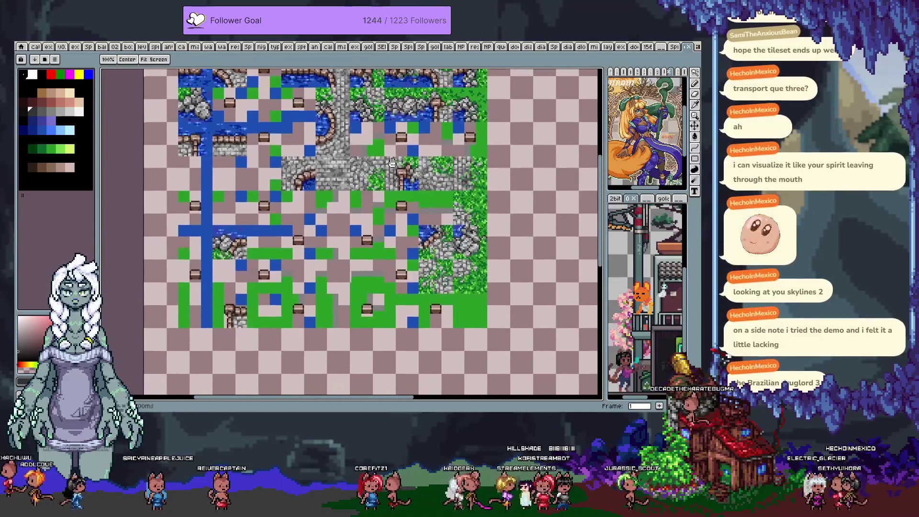
key(ctrl+v)
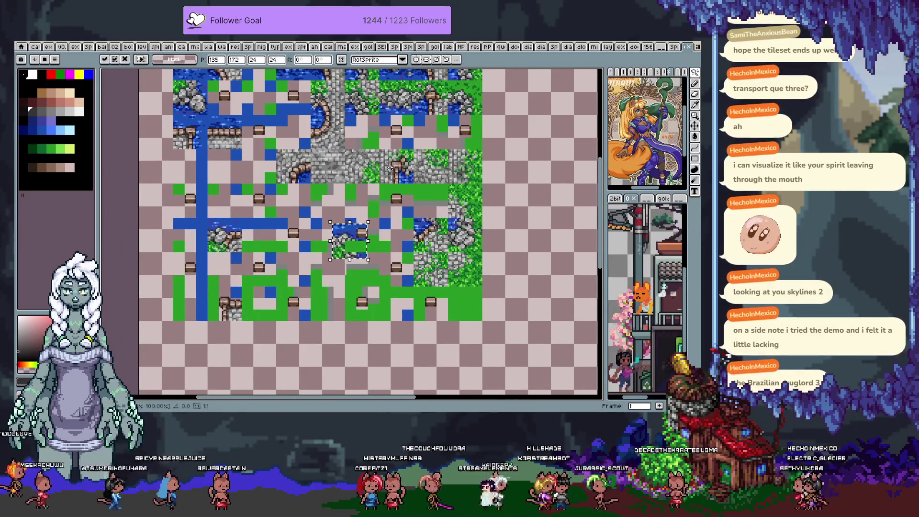
drag(236, 185, 271, 248)
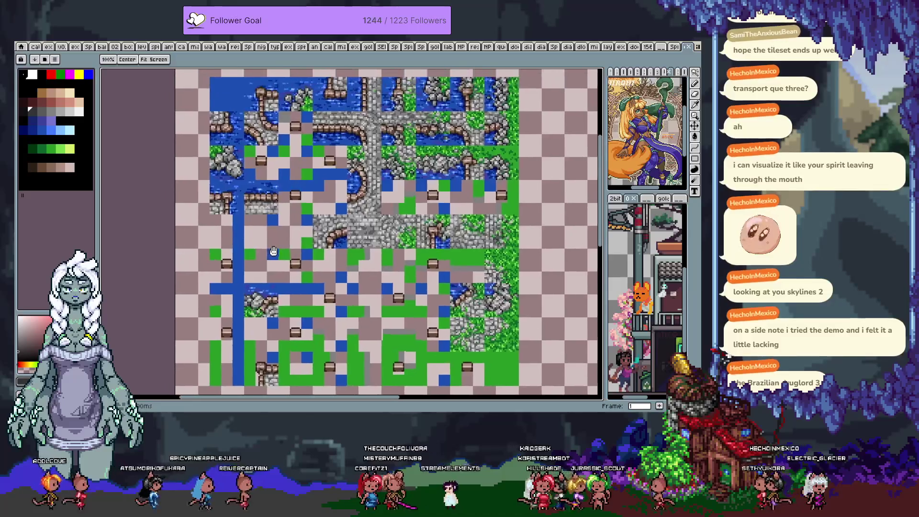
scroll(333, 213, up, 1)
scroll(332, 212, up, 2)
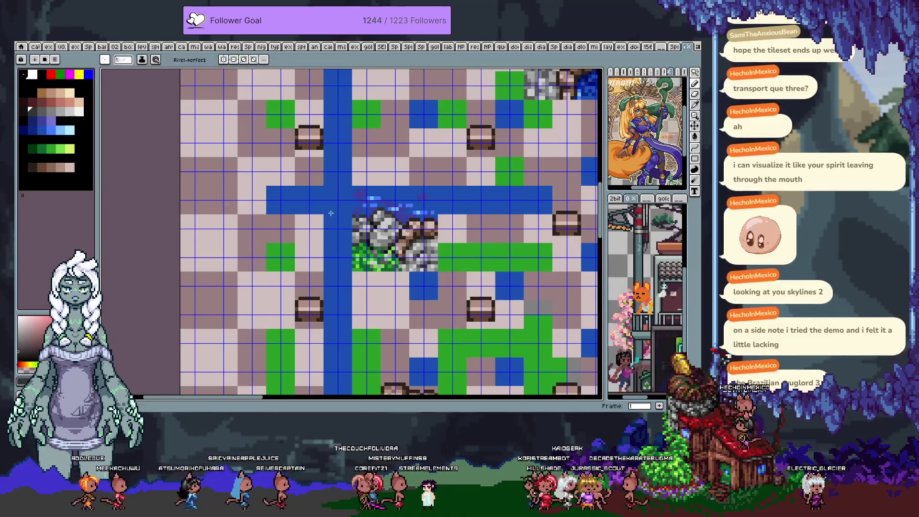
Paste another copy of the rock tile beside the original and commit it
key(ctrl+v)
drag(363, 237, 327, 235)
key(Return)
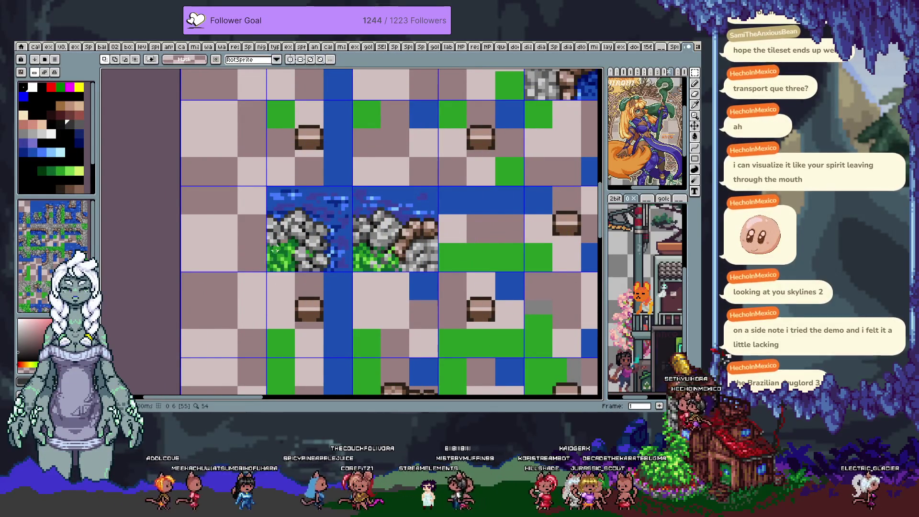
scroll(219, 248, up, 4)
key(w)
click(221, 248)
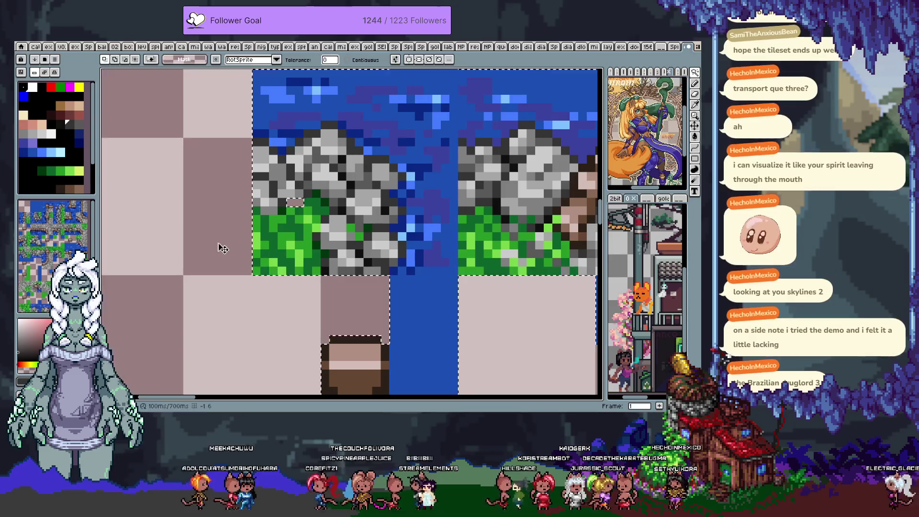
Review the finished tile art with the eyedropper and magic wand while panning
key(i)
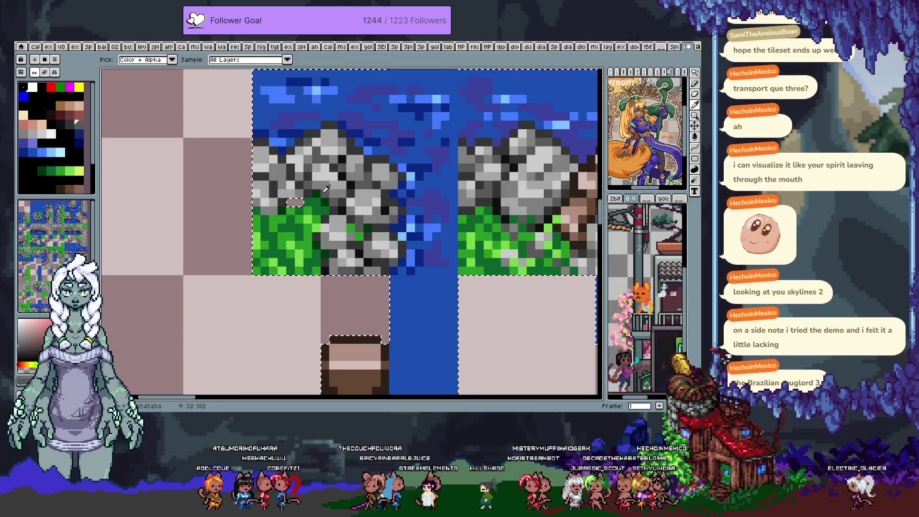
key(b)
alt+click(307, 184)
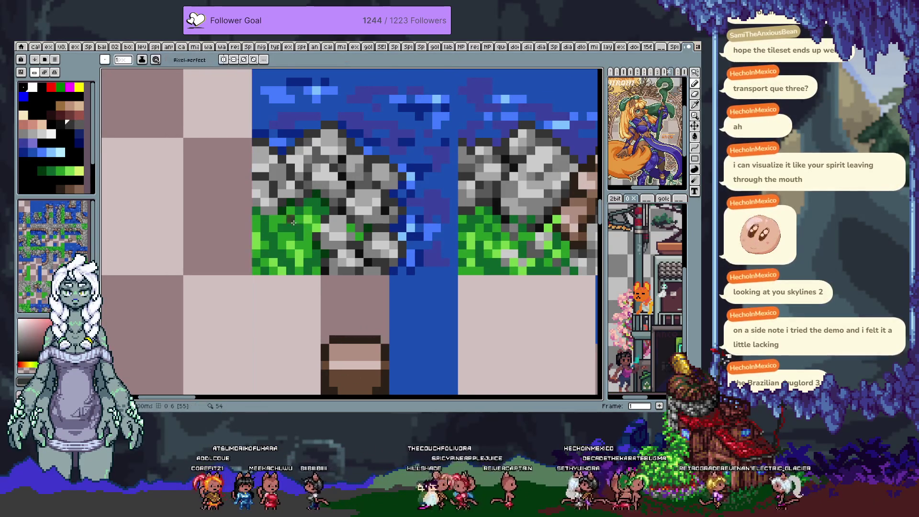
key(w)
click(244, 257)
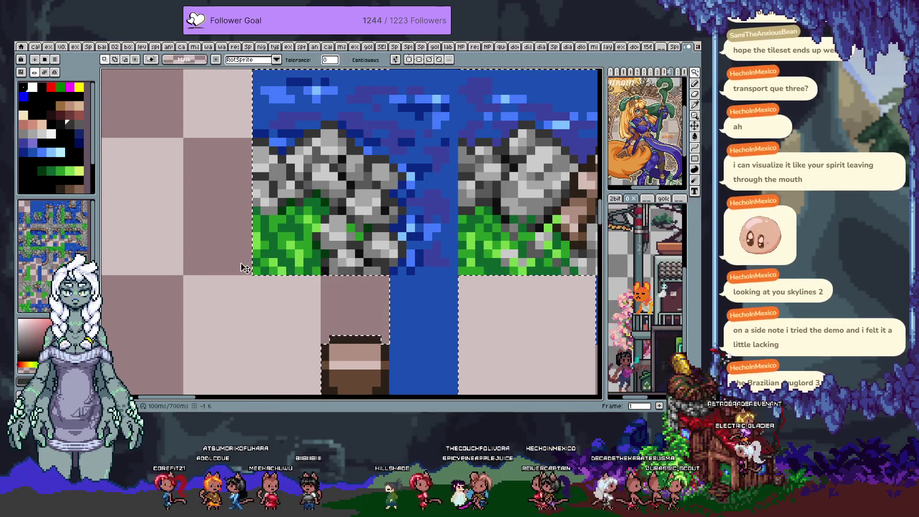
scroll(386, 173, down, 3)
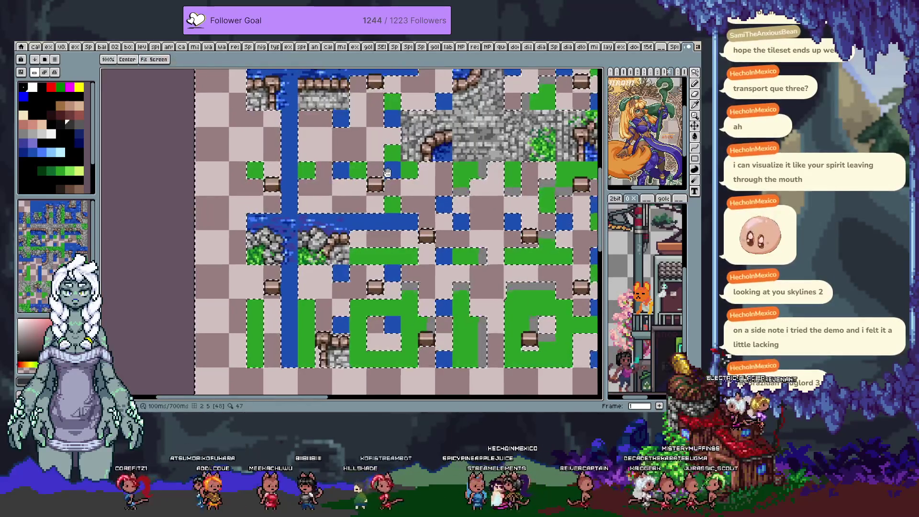
drag(386, 173, 335, 230)
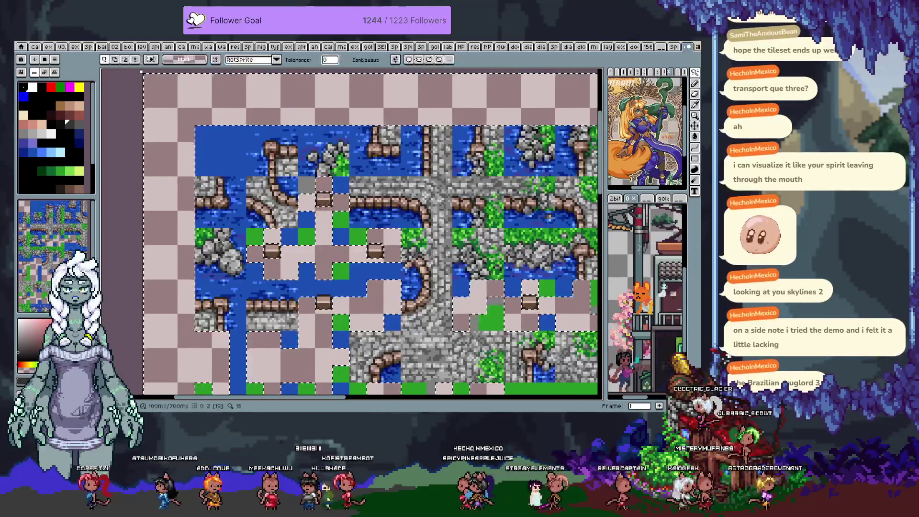
scroll(266, 230, up, 5)
key(b)
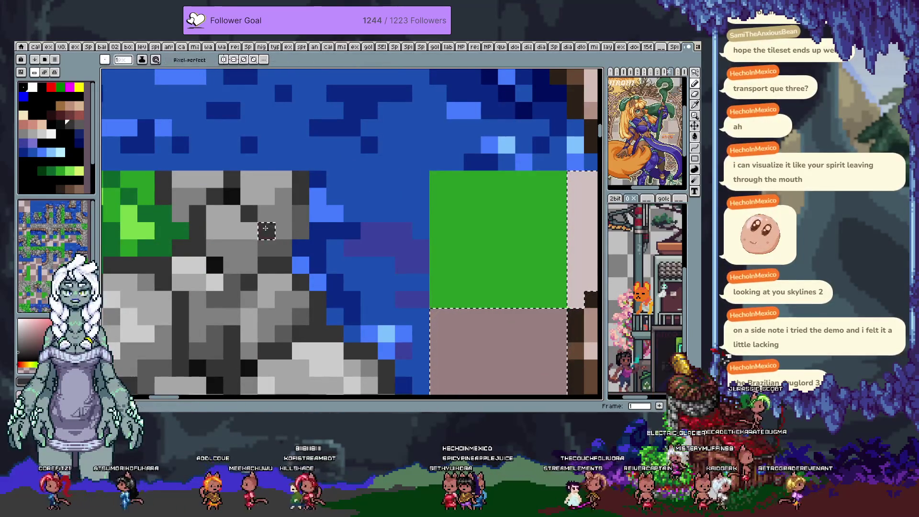
scroll(265, 230, down, 5)
scroll(397, 267, up, 1)
scroll(397, 267, up, 1)
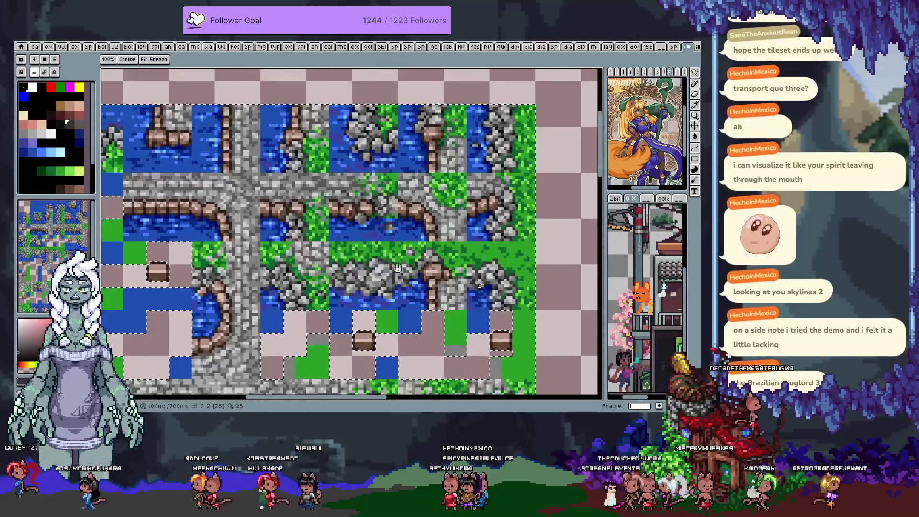
drag(397, 267, 346, 231)
key(b)
scroll(420, 149, up, 2)
scroll(419, 148, up, 1)
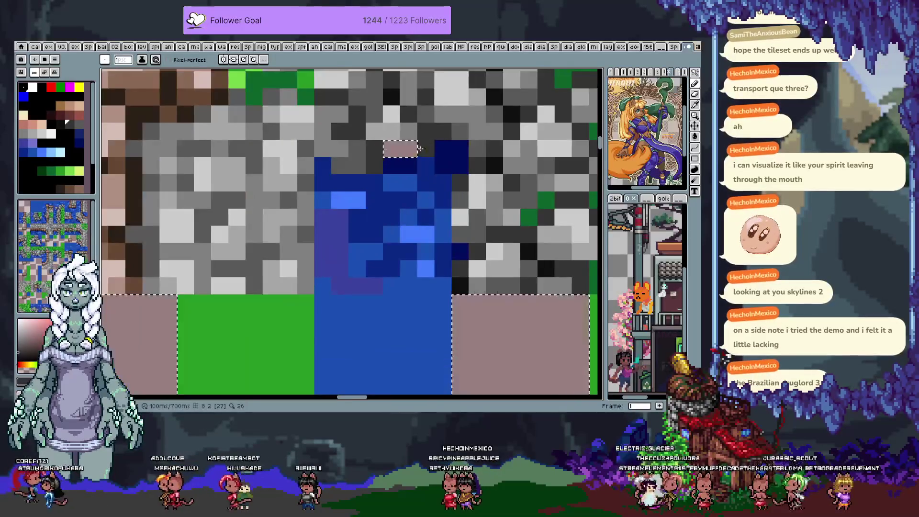
scroll(407, 149, down, 3)
Pan across the tile map with the hand tool and bring up the context menu over it
key(h)
mouse_move(406, 149)
mouse_down()
mouse_move(371, 307)
mouse_move(354, 271)
mouse_up()
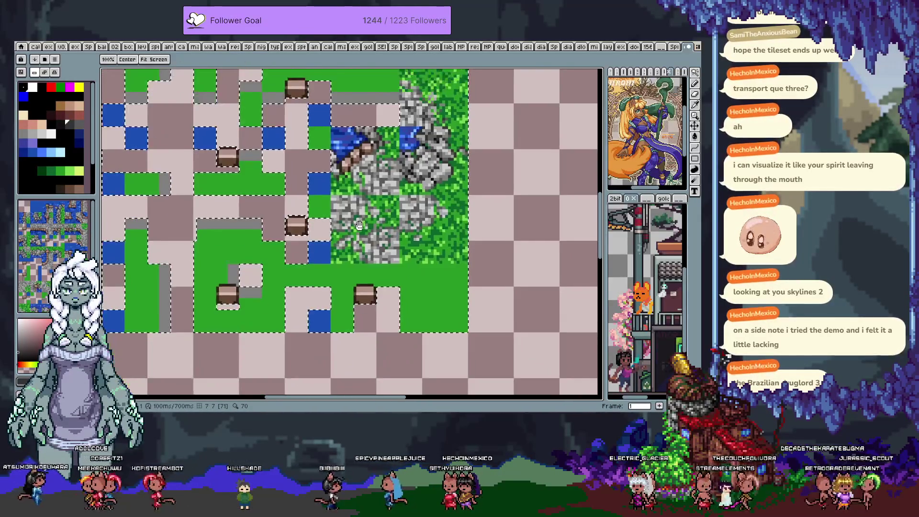
mouse_move(342, 310)
mouse_down()
mouse_move(416, 241)
mouse_move(397, 166)
mouse_move(397, 275)
mouse_up()
key(b)
key(h)
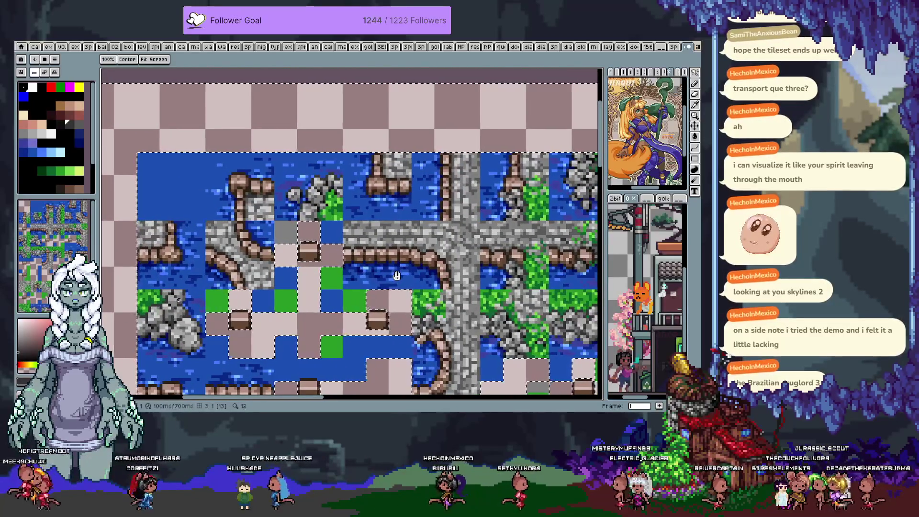
drag(199, 299, 345, 263)
scroll(345, 263, up, 2)
key(w)
scroll(435, 243, down, 1)
scroll(435, 243, down, 3)
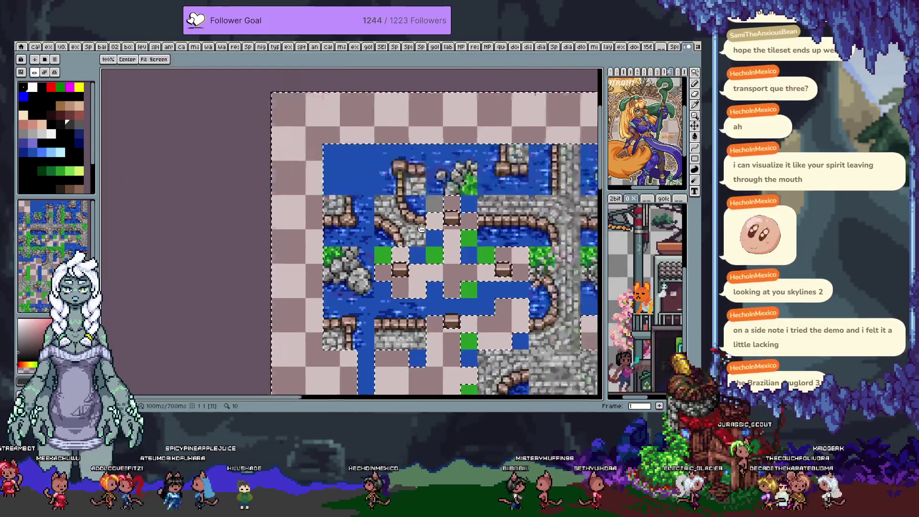
drag(204, 316, 447, 304)
scroll(447, 305, down, 2)
scroll(449, 297, down, 2)
scroll(452, 288, down, 2)
right_click(332, 196)
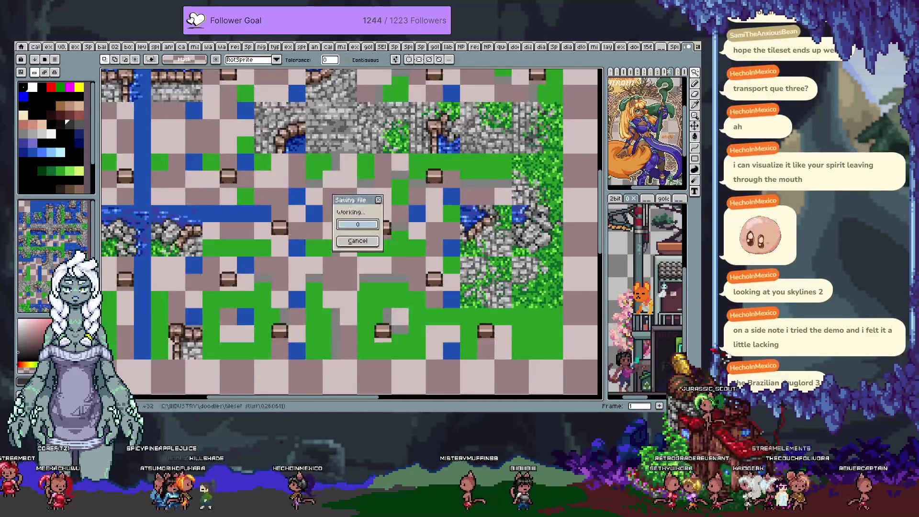
click(352, 215)
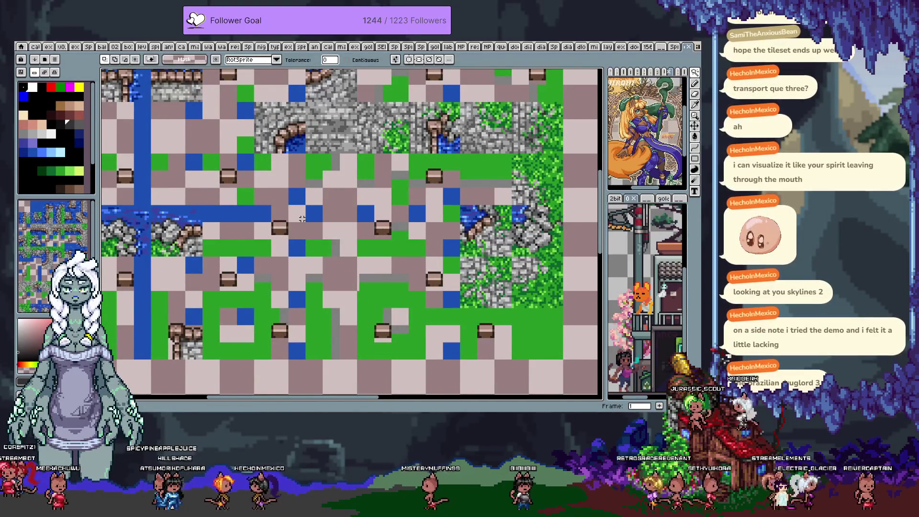
key(i)
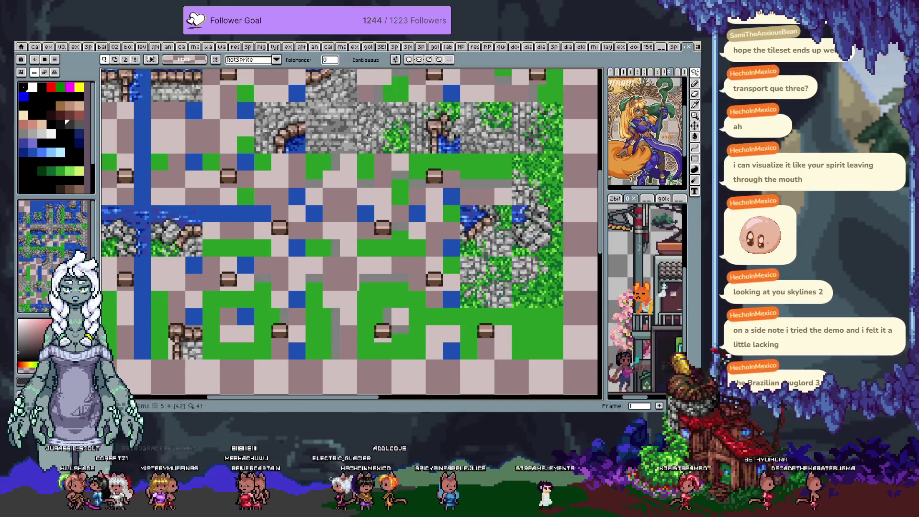
scroll(385, 211, down, 3)
scroll(383, 210, up, 3)
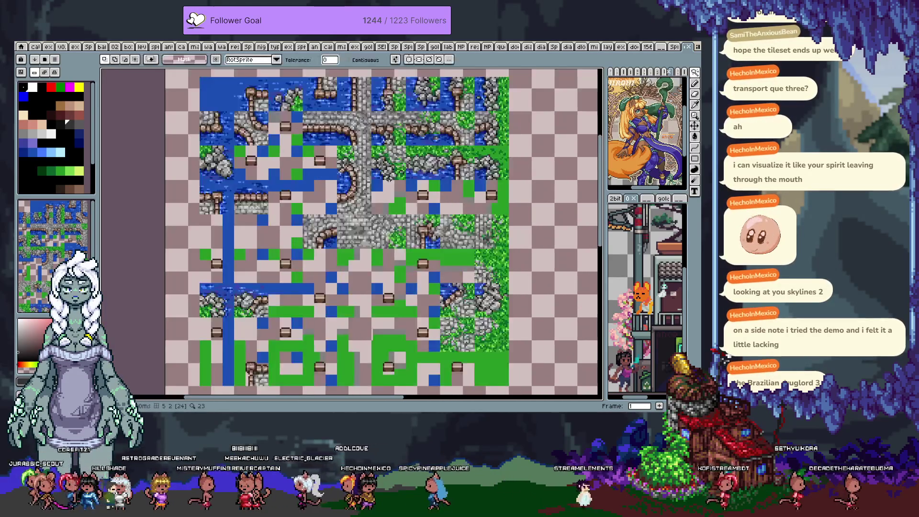
Show the tile grid, undo the stray blue fill and try selections along the second tile row
key(g)
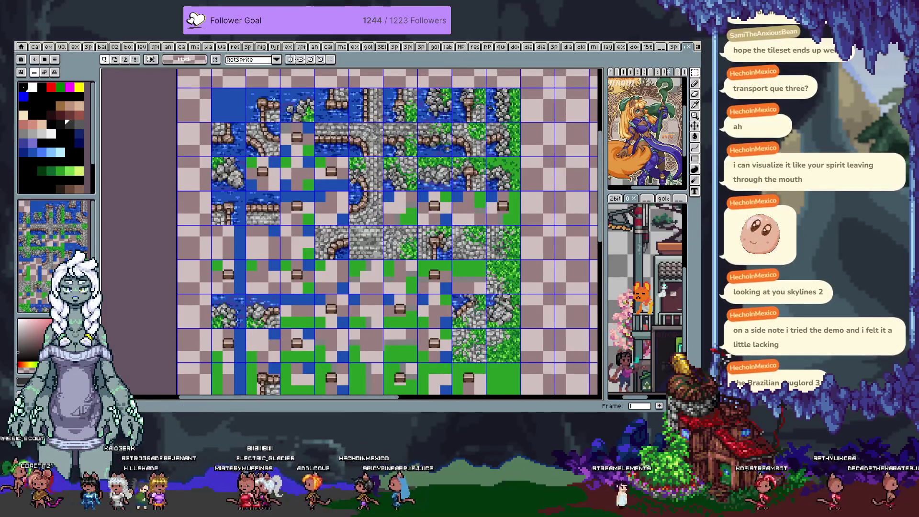
key(ctrl+z)
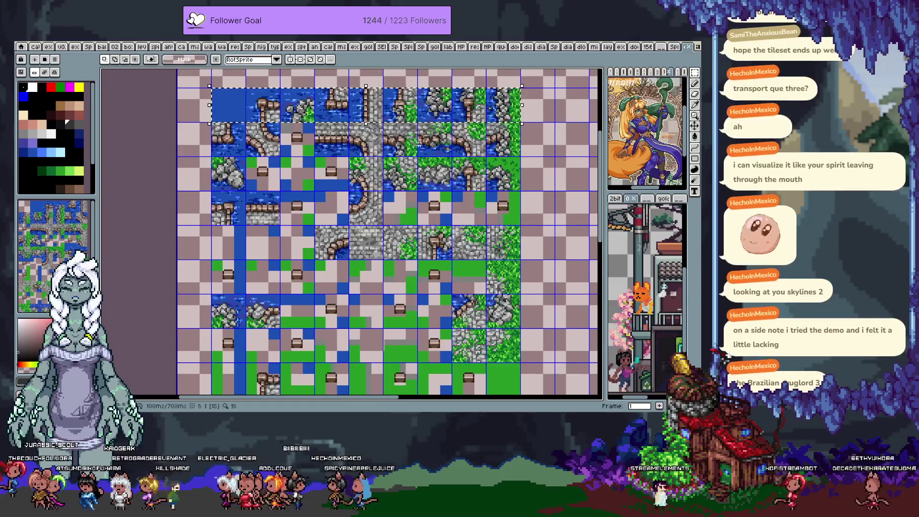
drag(212, 122, 280, 157)
drag(316, 123, 520, 155)
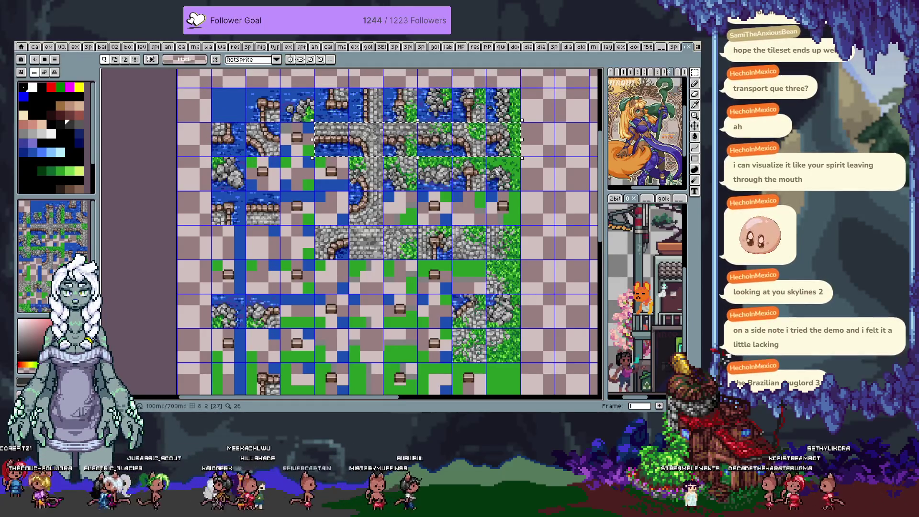
key(ctrl+d)
drag(503, 175, 351, 179)
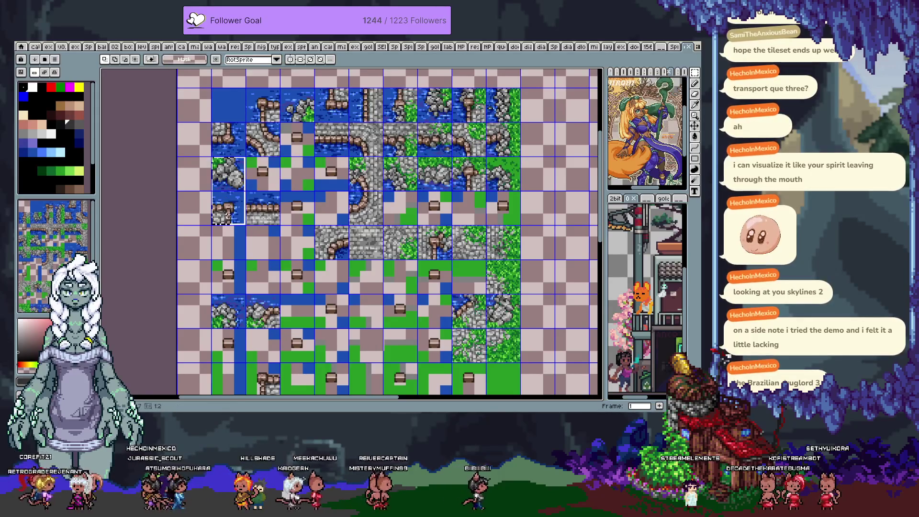
key(ctrl+d)
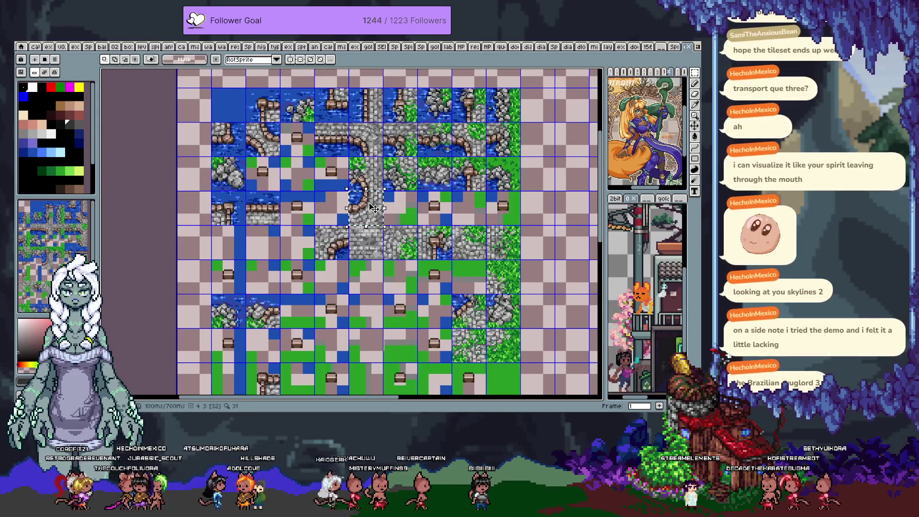
Select a row of five tiles and a column of grass tiles
drag(330, 243, 471, 242)
drag(503, 277, 502, 345)
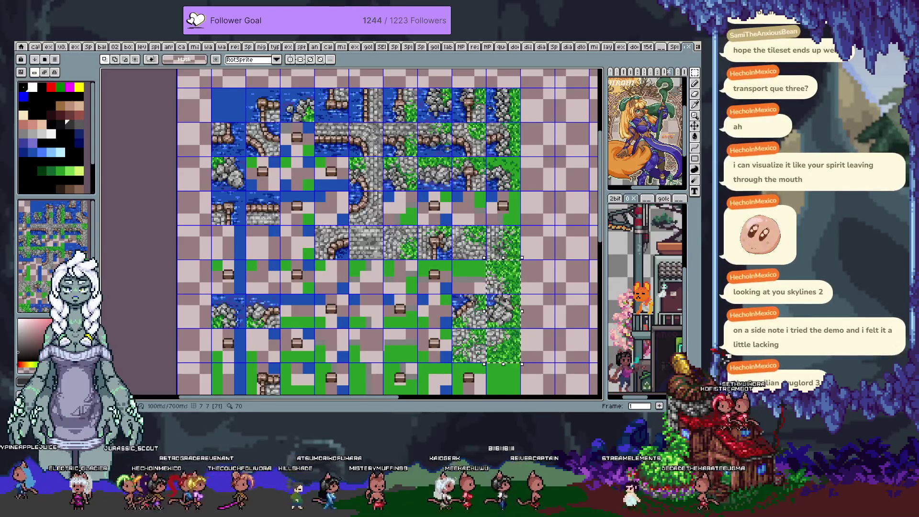
drag(468, 309, 468, 344)
scroll(272, 314, down, 2)
scroll(308, 287, down, 1)
scroll(334, 263, down, 2)
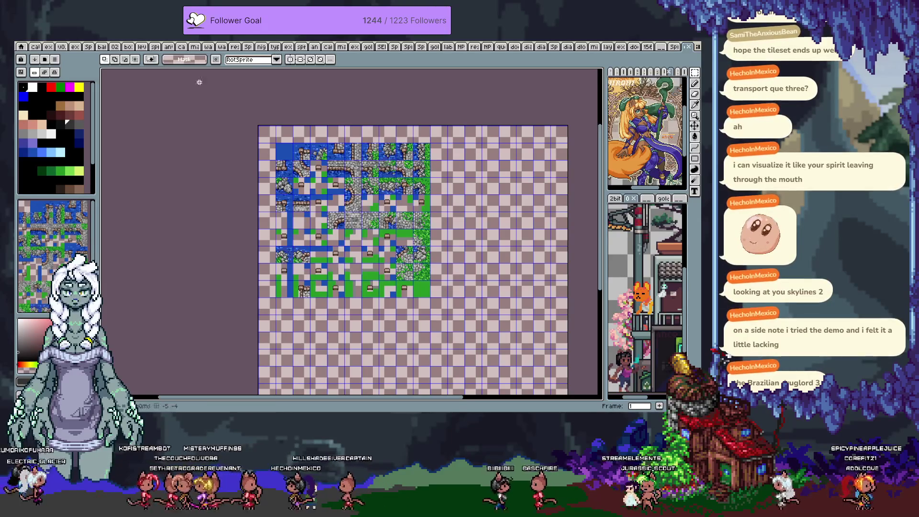
Switch to the catgirl noir file and step forward through its frames to the playing-card artwork
click(53, 47)
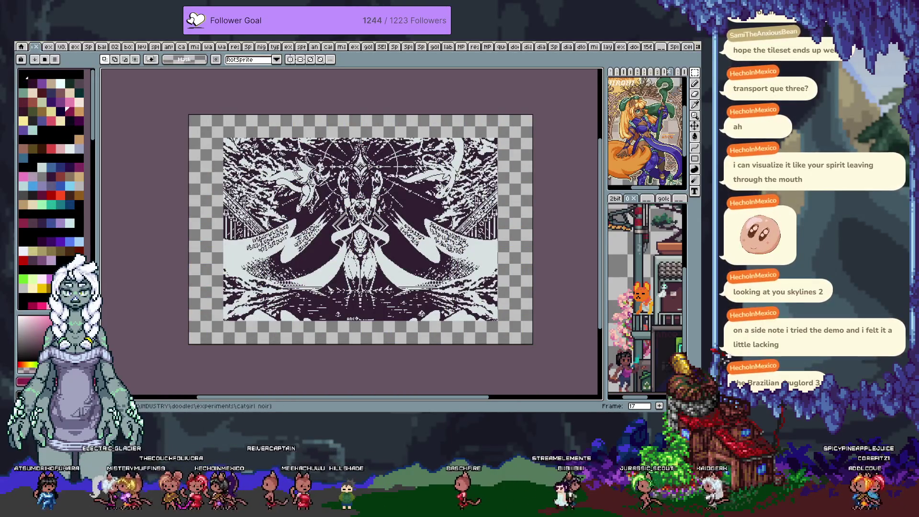
key(Right)
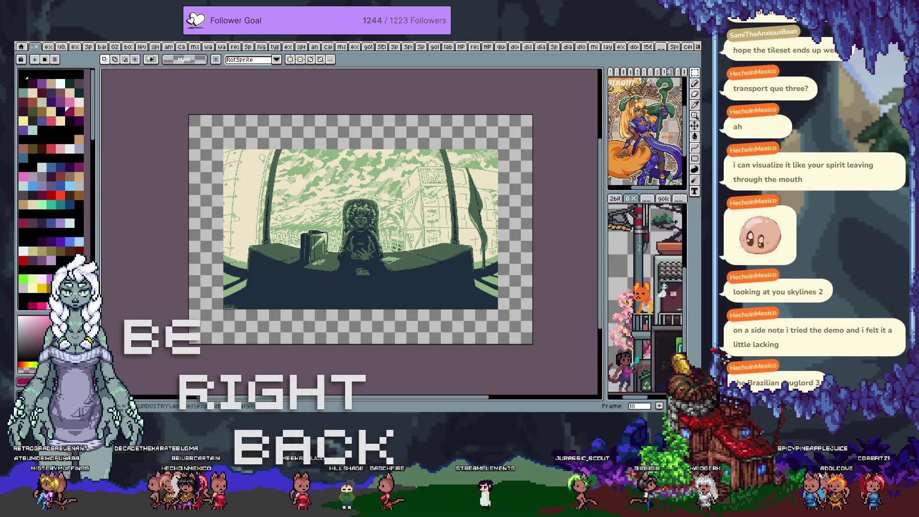
key(Right)
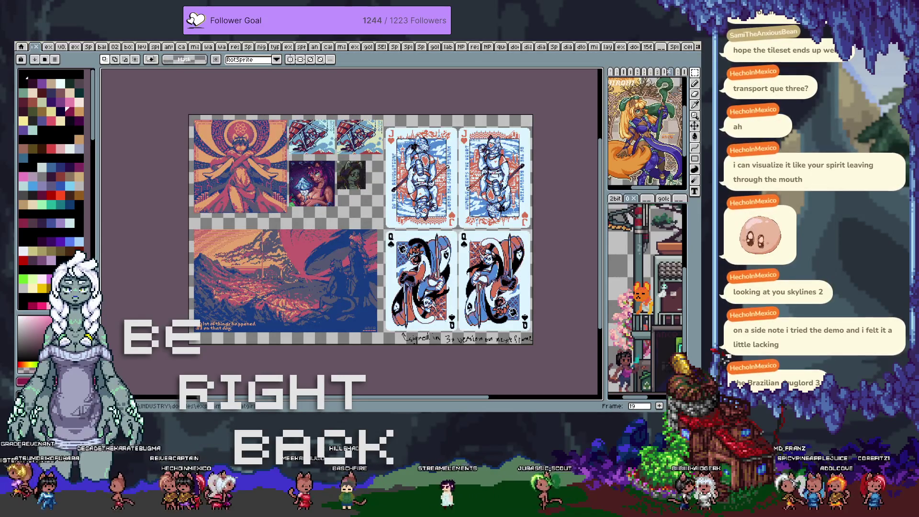
key(Right)
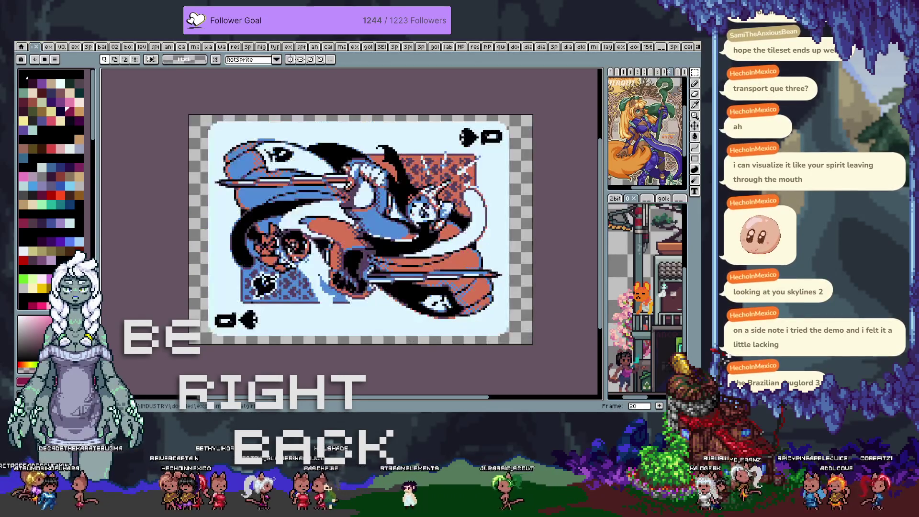
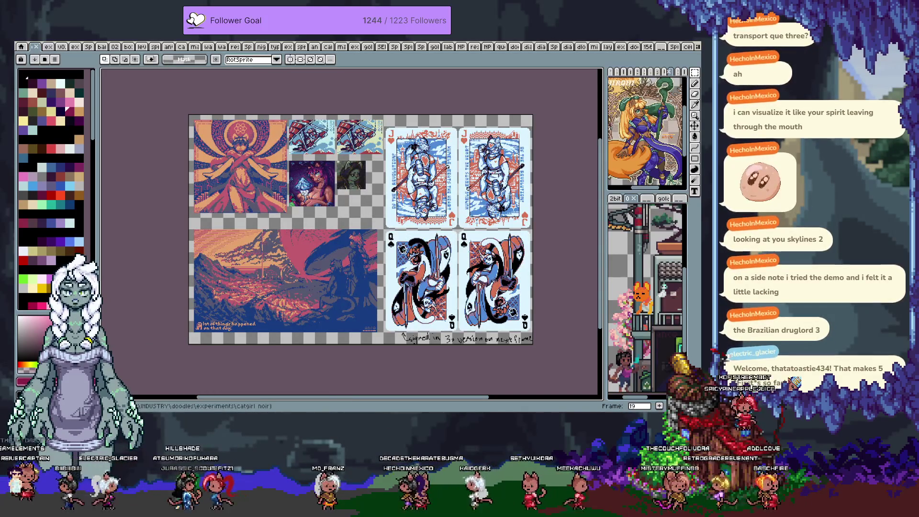
Page forward through the art collection's frames up to the dragon posters and beyond
key(Right)
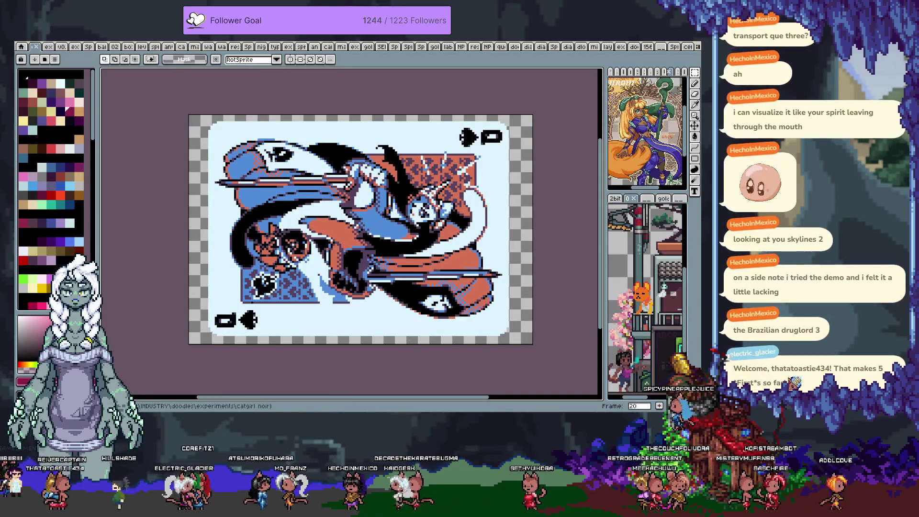
key(Right)
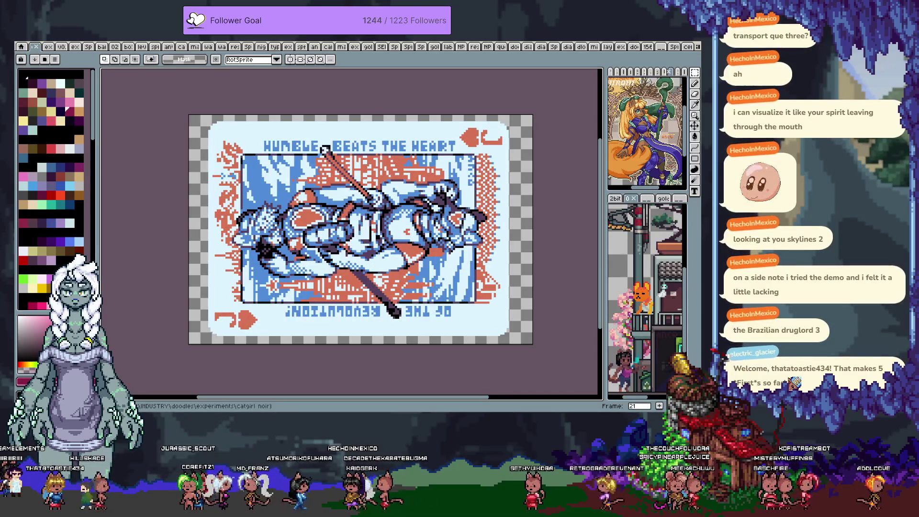
key(Right)
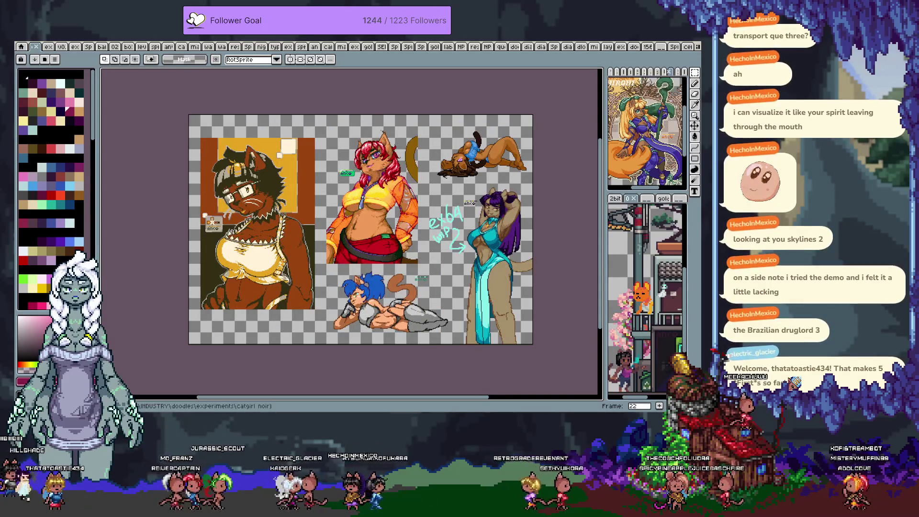
key(Right)
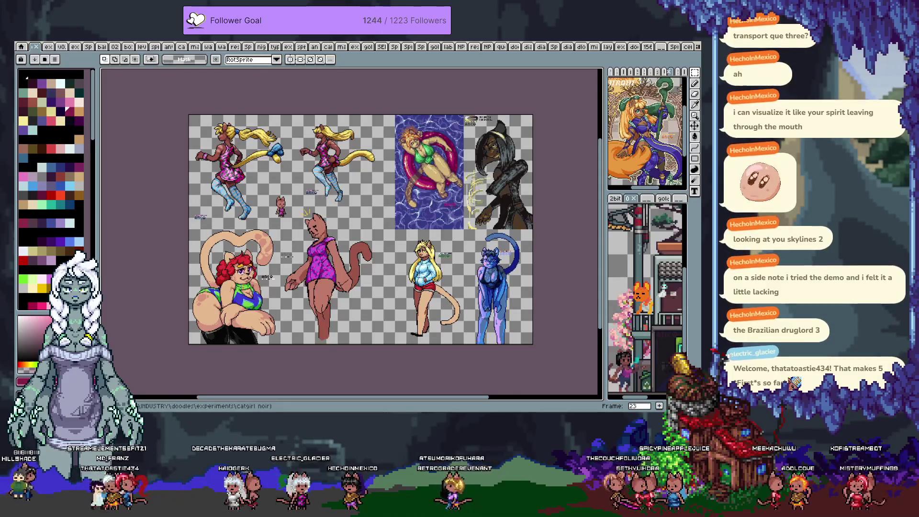
key(Right)
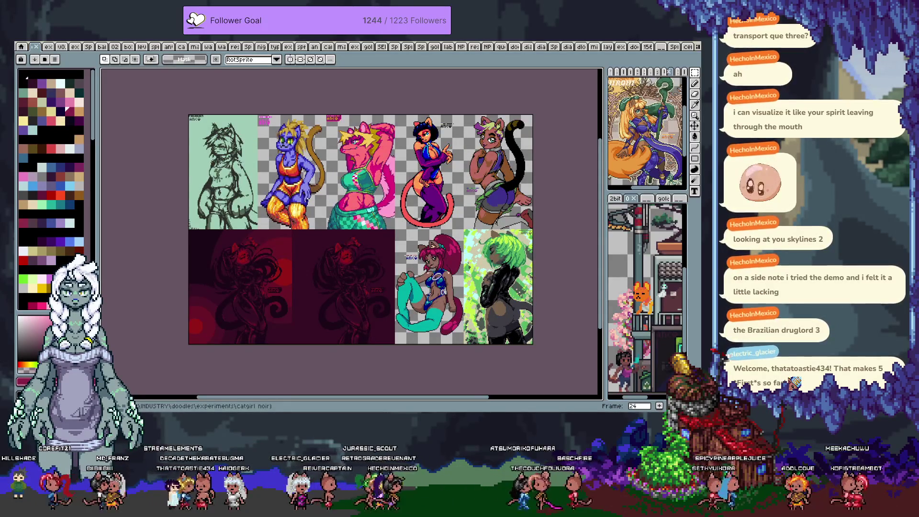
key(Right)
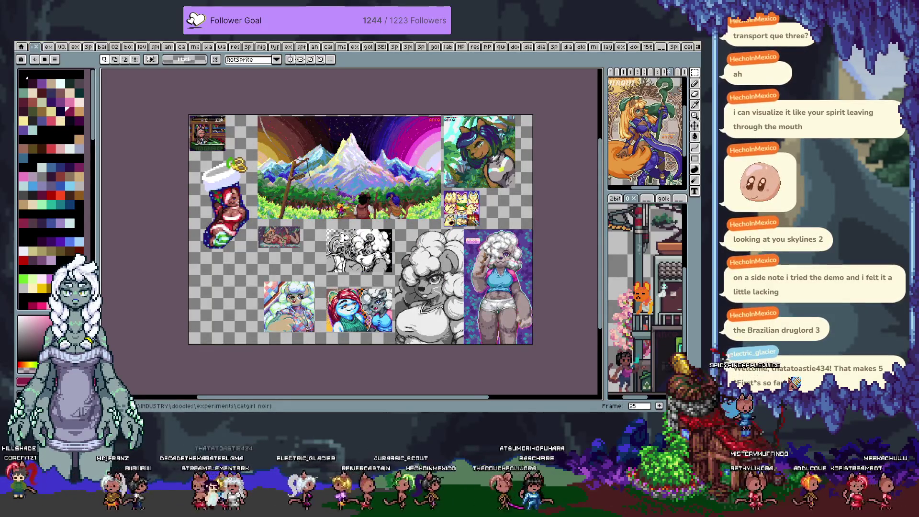
key(Right)
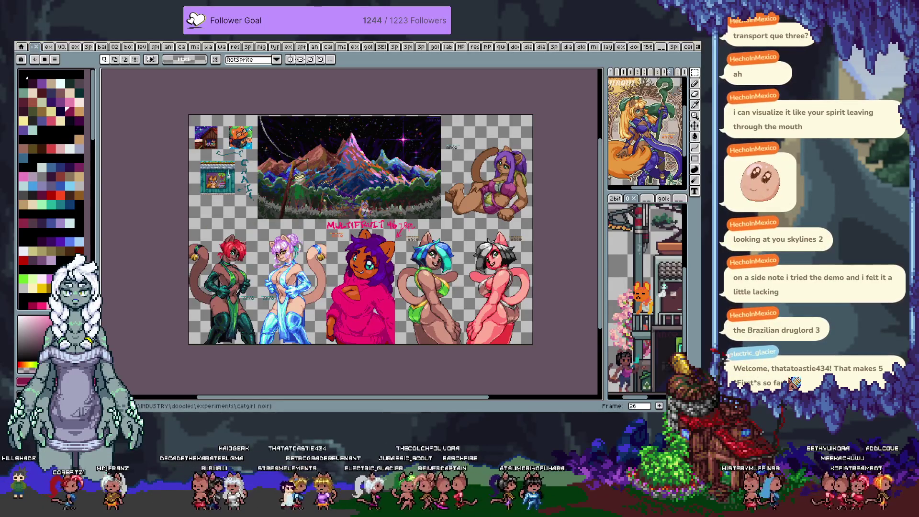
key(Right)
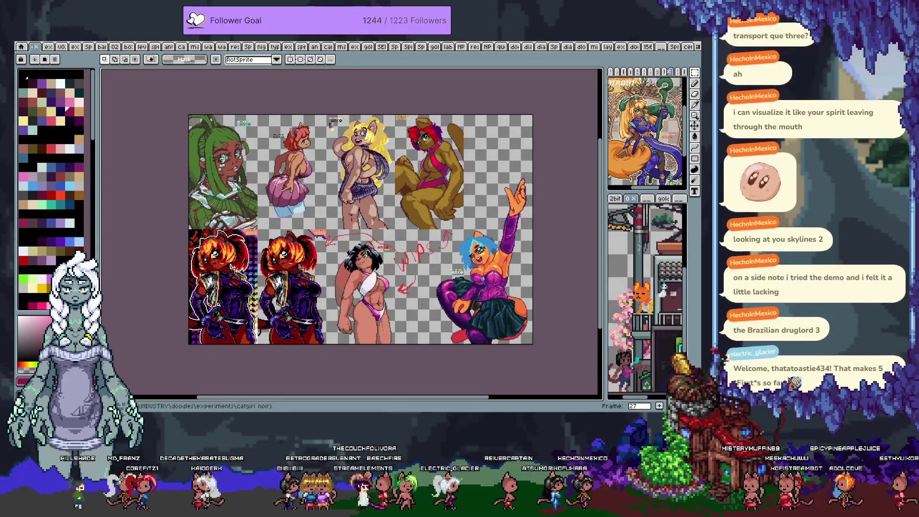
key(Right)
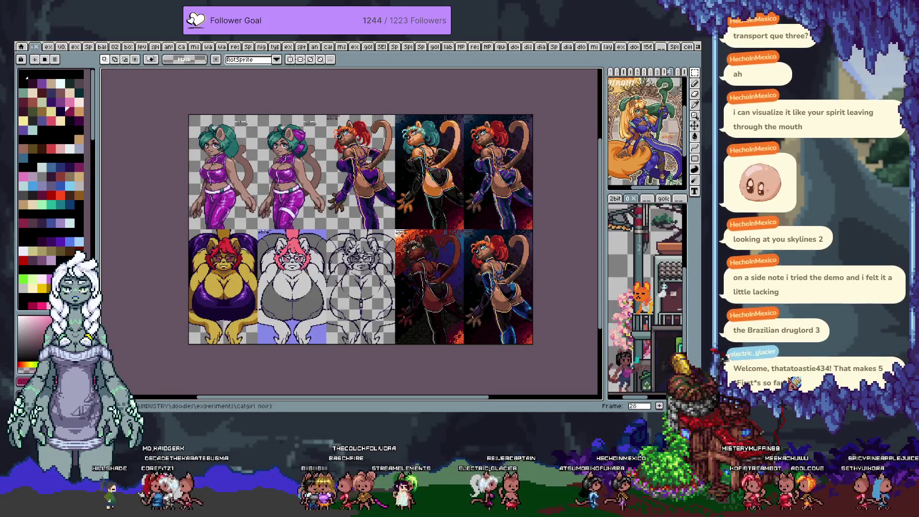
key(Right)
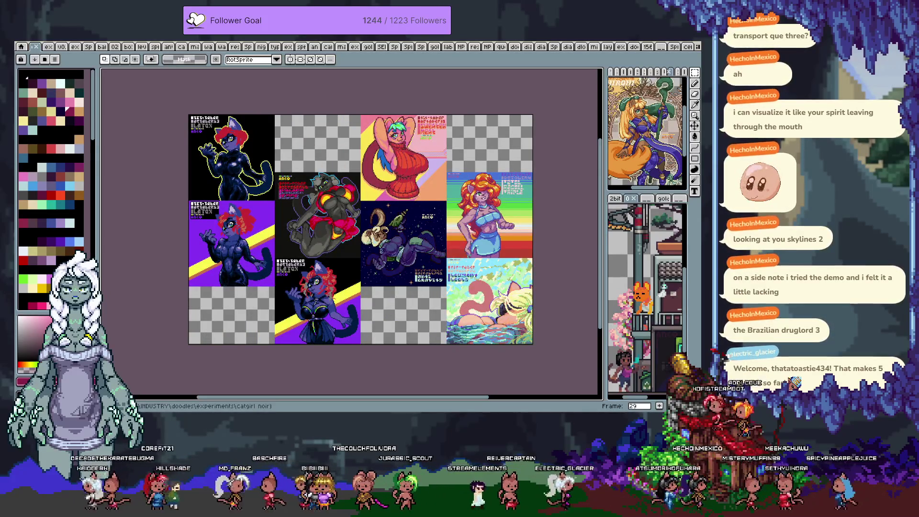
key(Right)
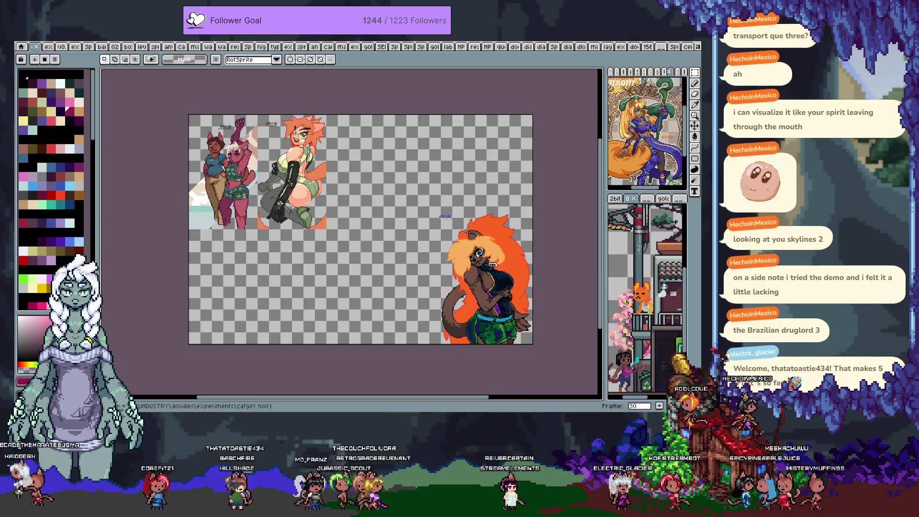
key(Right)
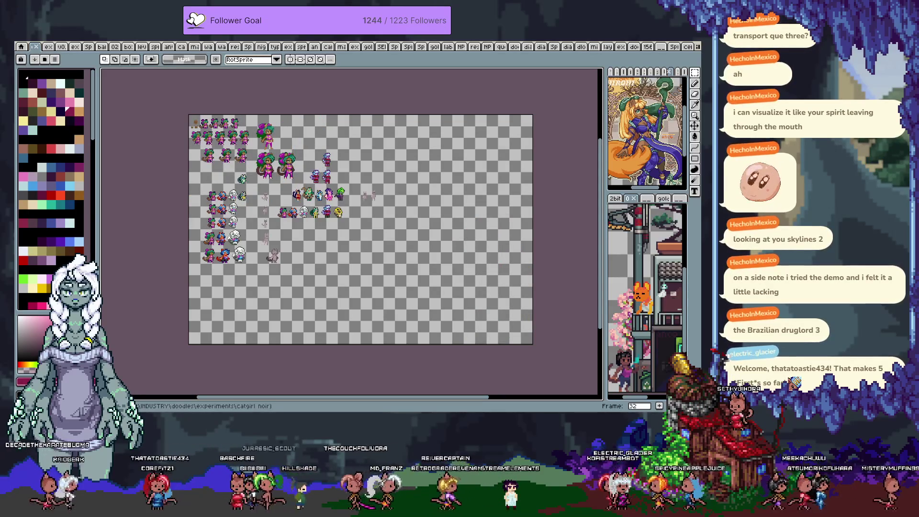
key(Right)
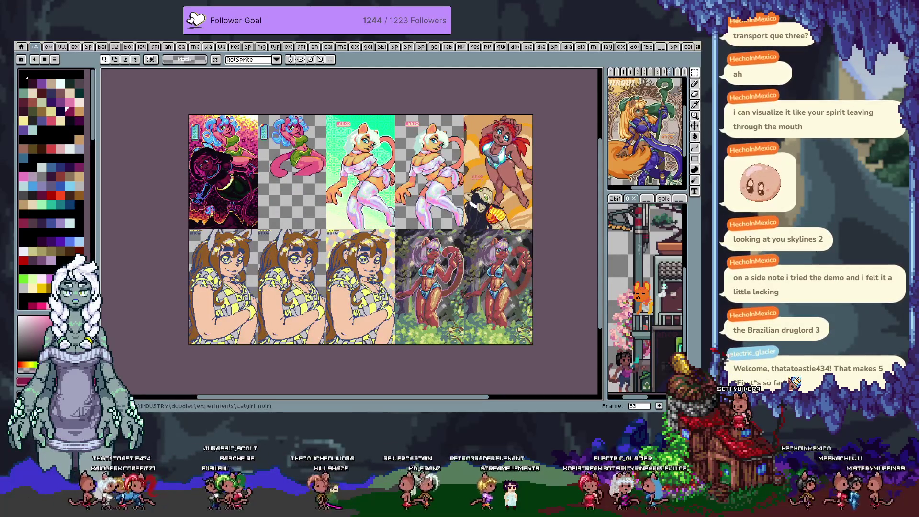
key(Right)
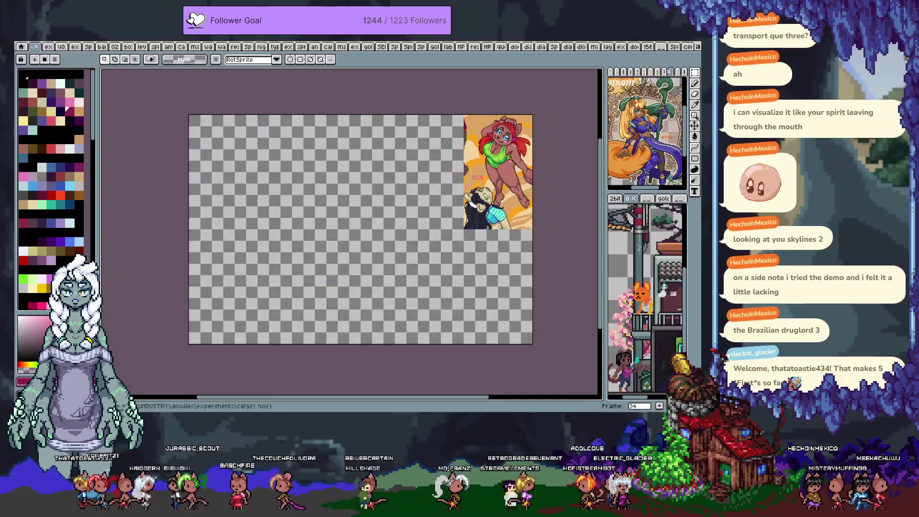
key(Right)
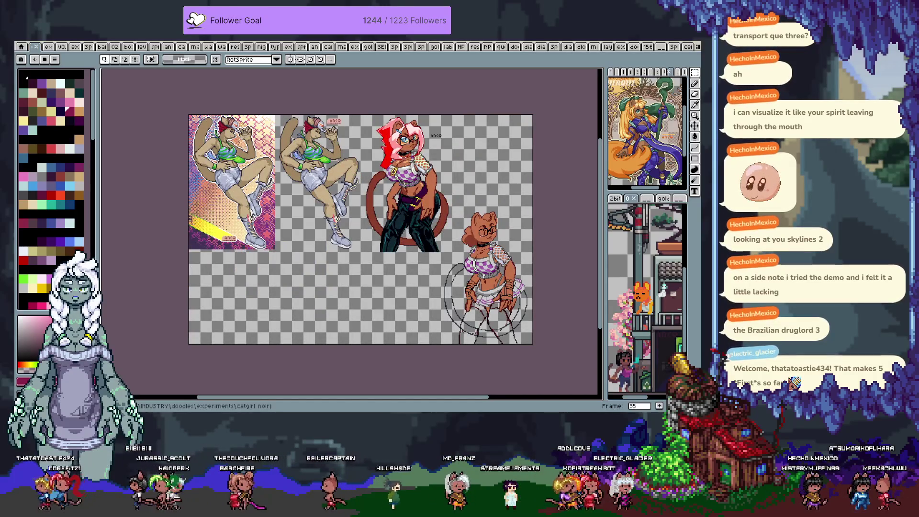
key(Right)
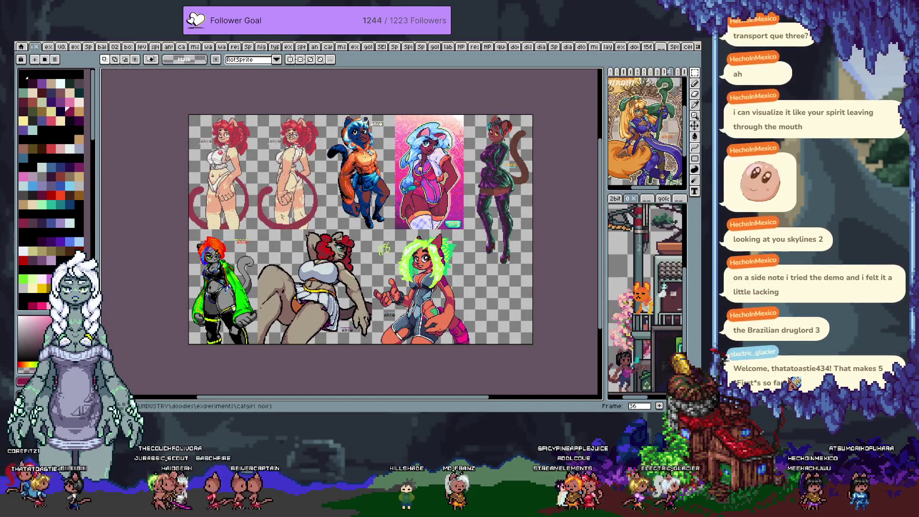
key(Right)
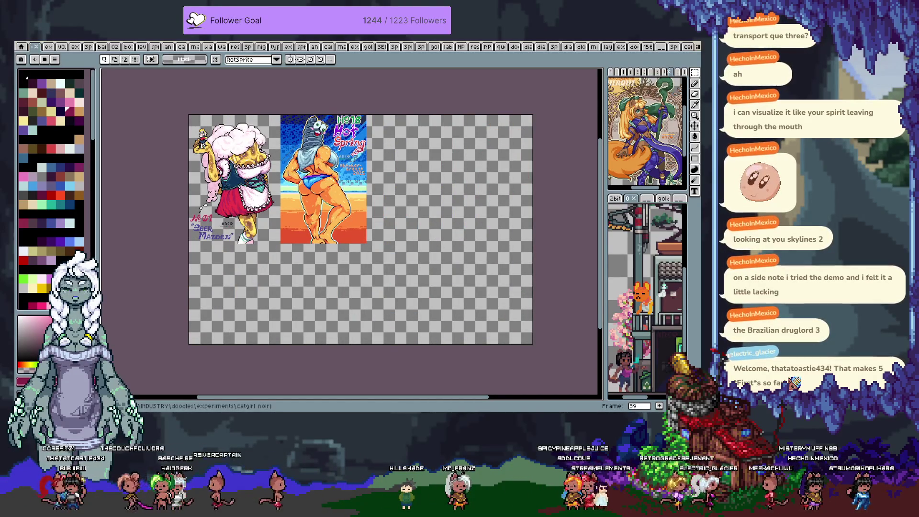
key(Right)
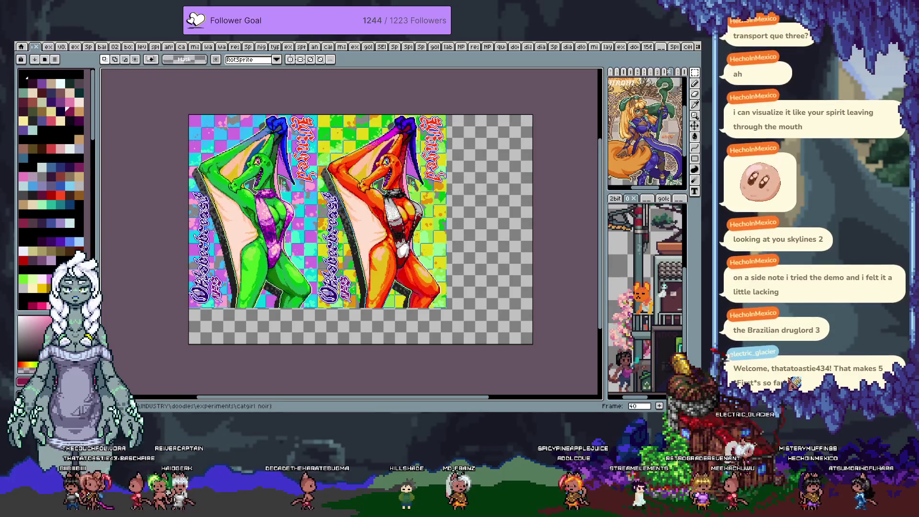
key(Right)
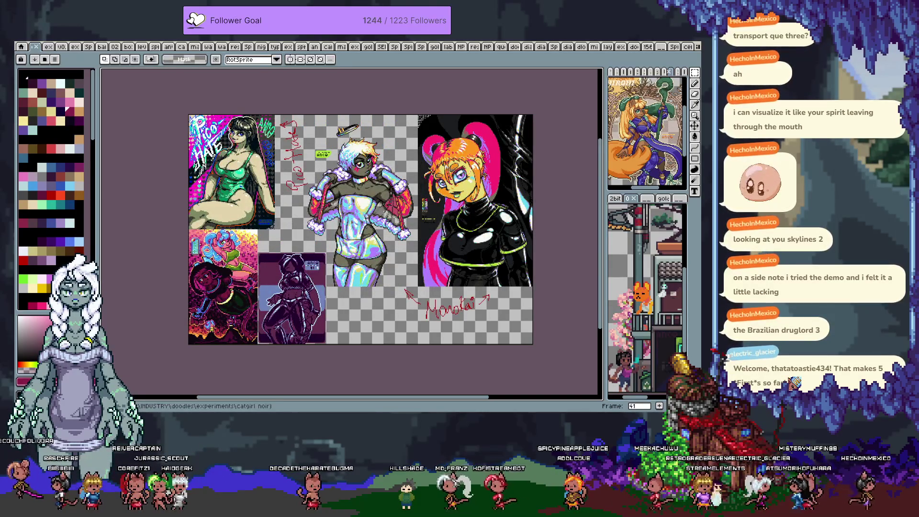
key(Right)
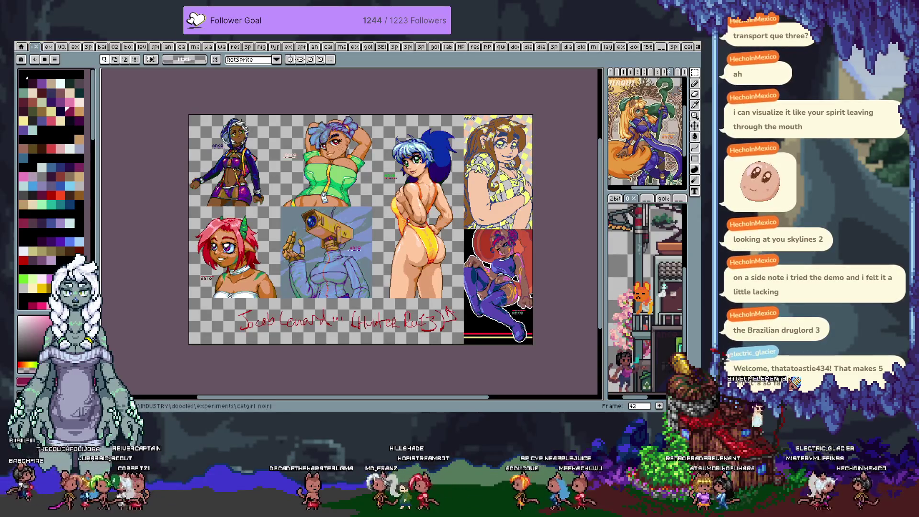
key(Right)
Switch to the red-and-green corner tile document
click(669, 47)
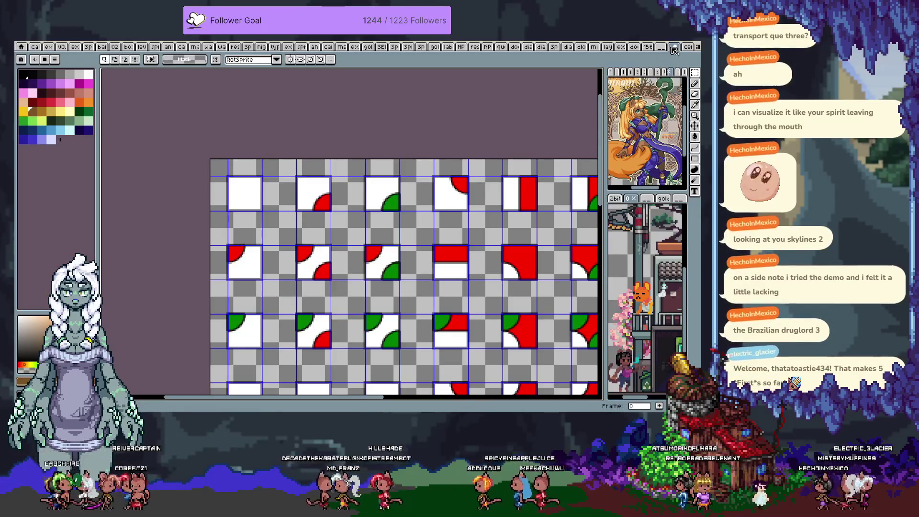
Switch to the tile map document and show its rendered water, stone and grass frame
click(673, 48)
scroll(358, 212, up, 3)
scroll(358, 212, down, 1)
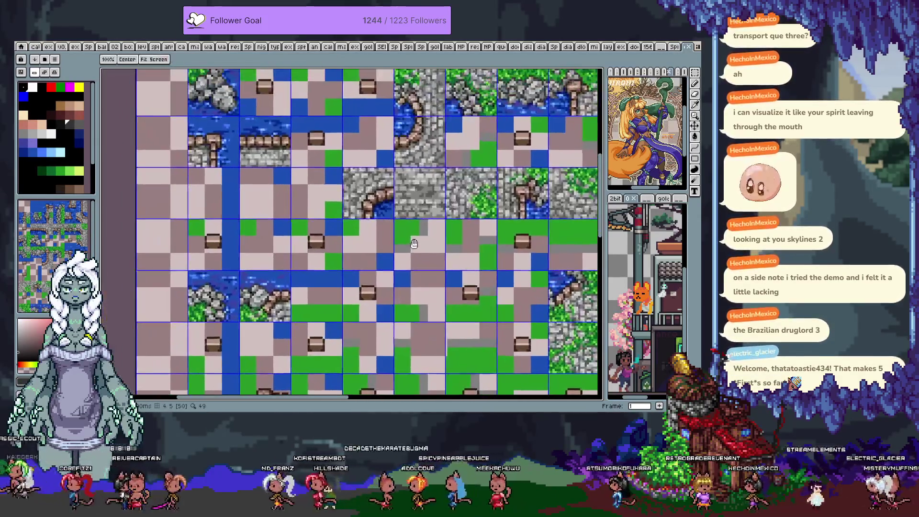
drag(358, 213, 385, 248)
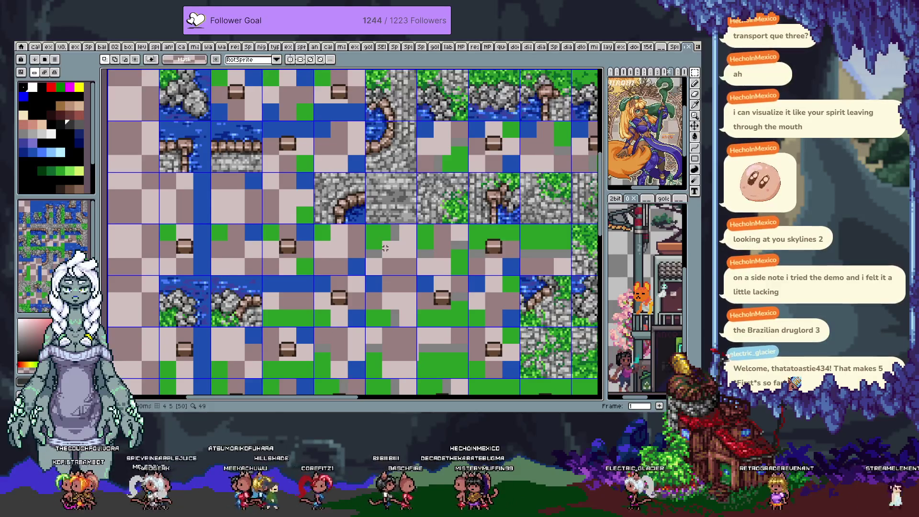
key(space)
drag(354, 300, 345, 237)
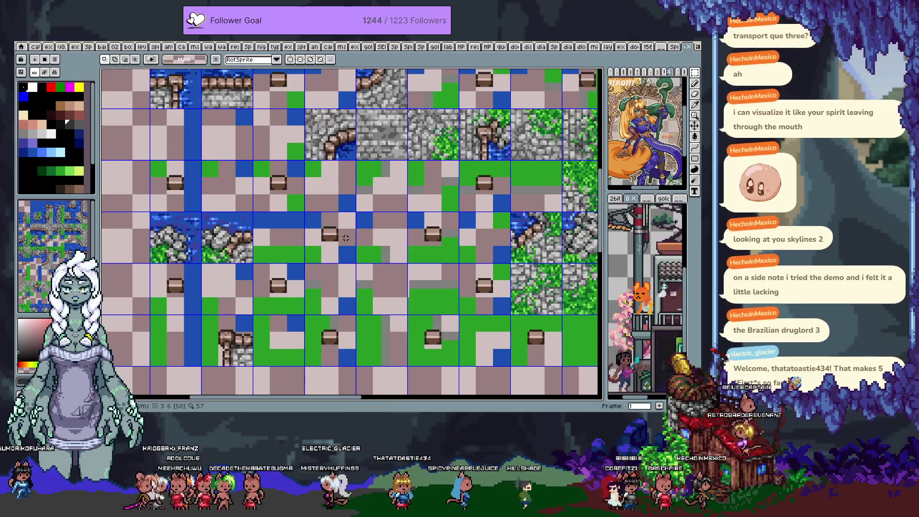
key(Tab)
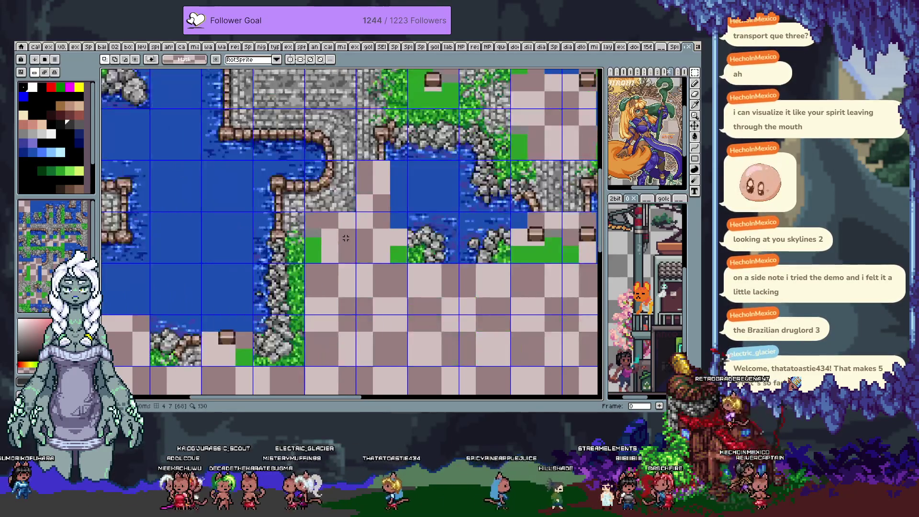
Jump to frame 5, step back to frame 4 of the map and reframe the view
key(Tab)
key(Tab)
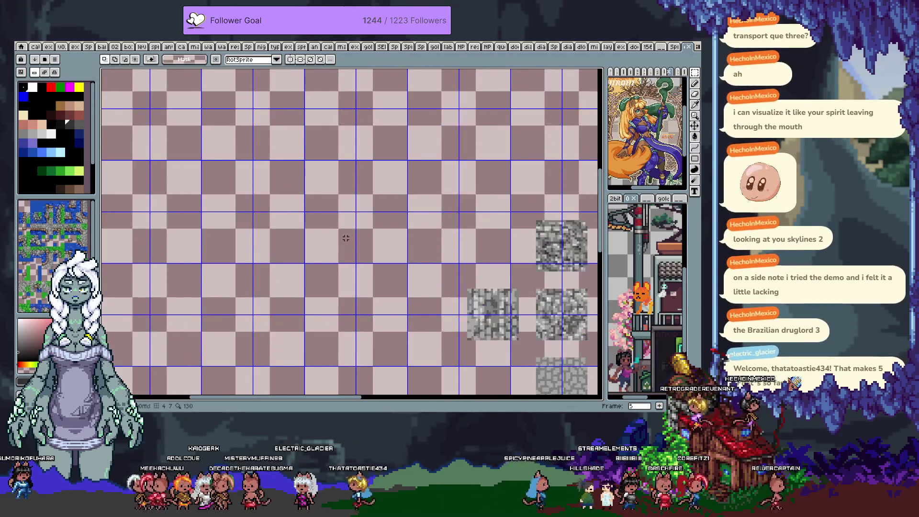
scroll(345, 238, down, 2)
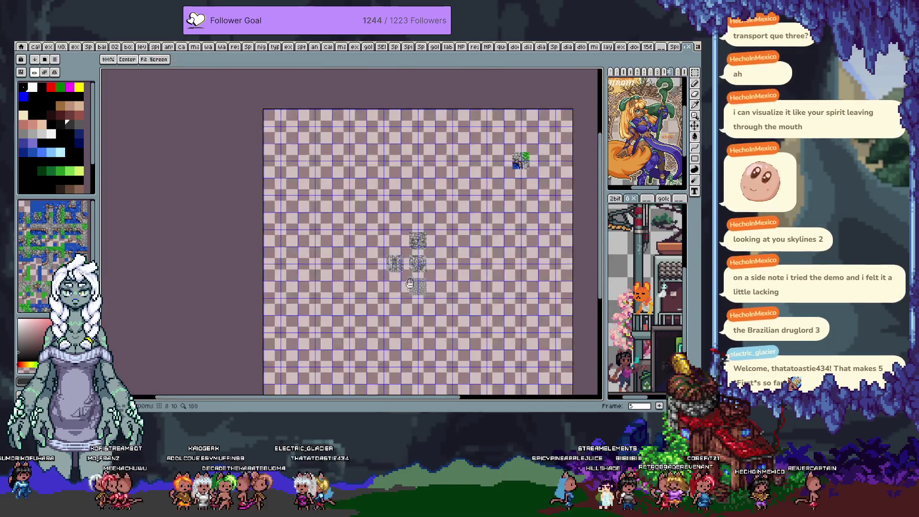
scroll(378, 213, down, 1)
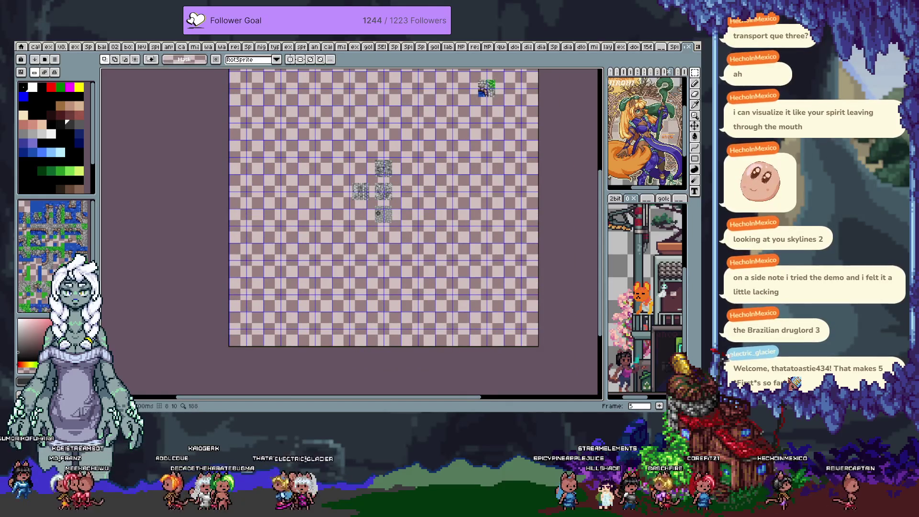
key(Left)
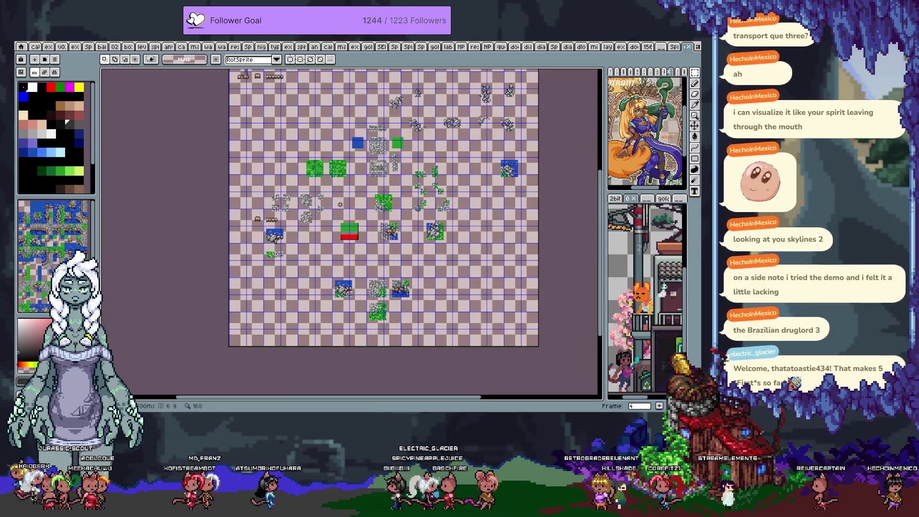
scroll(457, 229, up, 1)
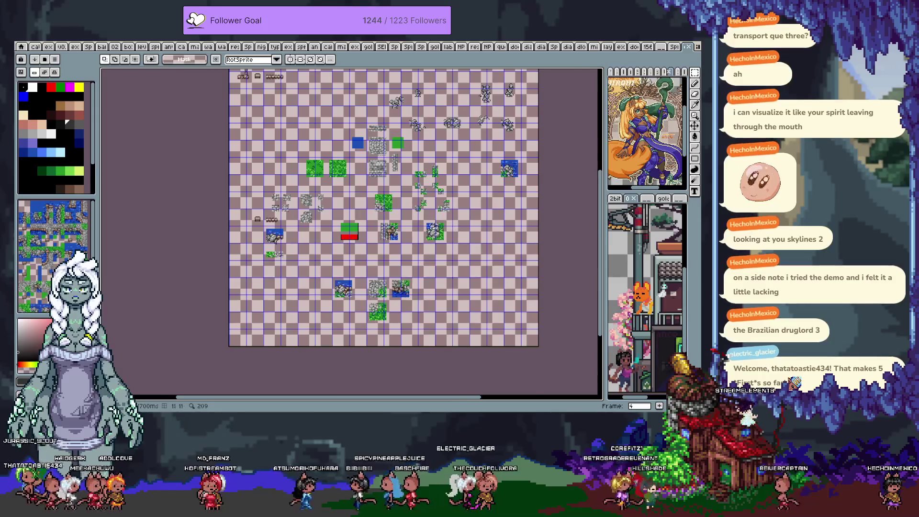
scroll(456, 228, up, 2)
drag(346, 163, 394, 255)
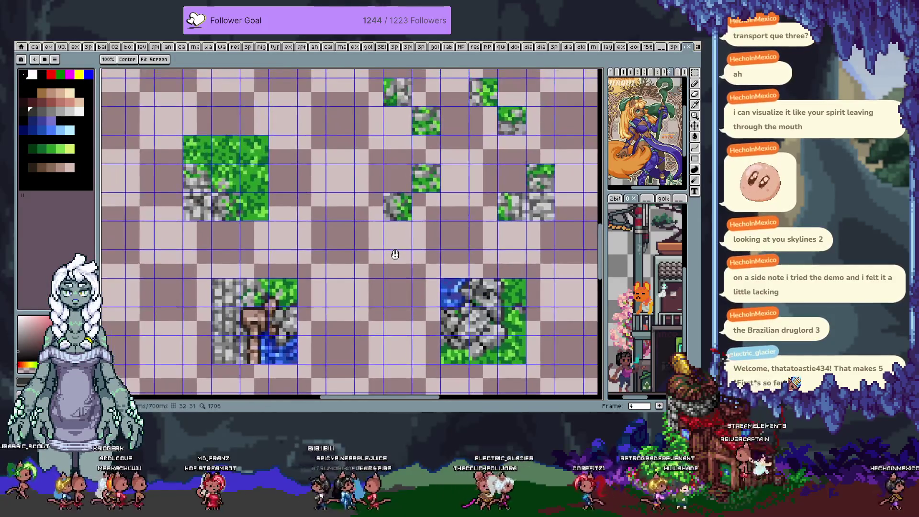
scroll(385, 251, down, 1)
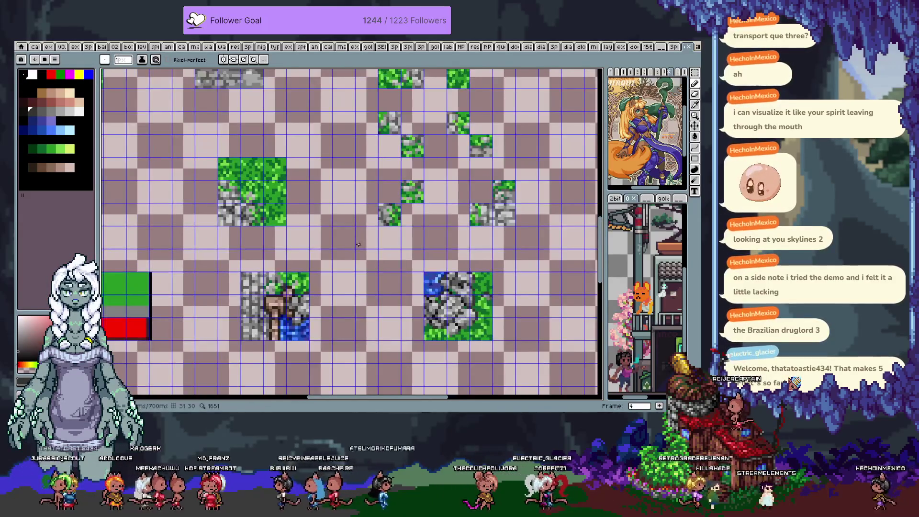
scroll(383, 250, down, 1)
drag(284, 215, 391, 182)
scroll(391, 182, down, 1)
mouse_move(312, 183)
mouse_down()
mouse_move(323, 138)
mouse_move(336, 175)
mouse_up()
key(space)
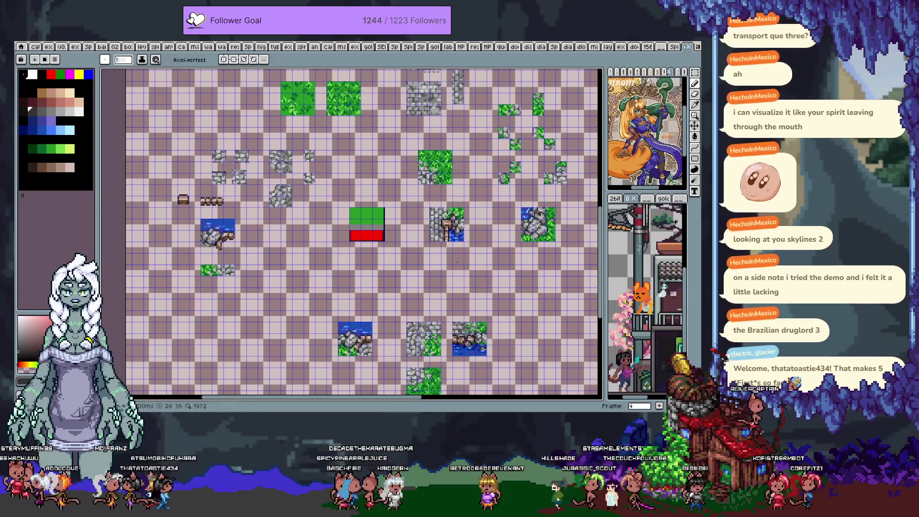
drag(484, 311, 457, 250)
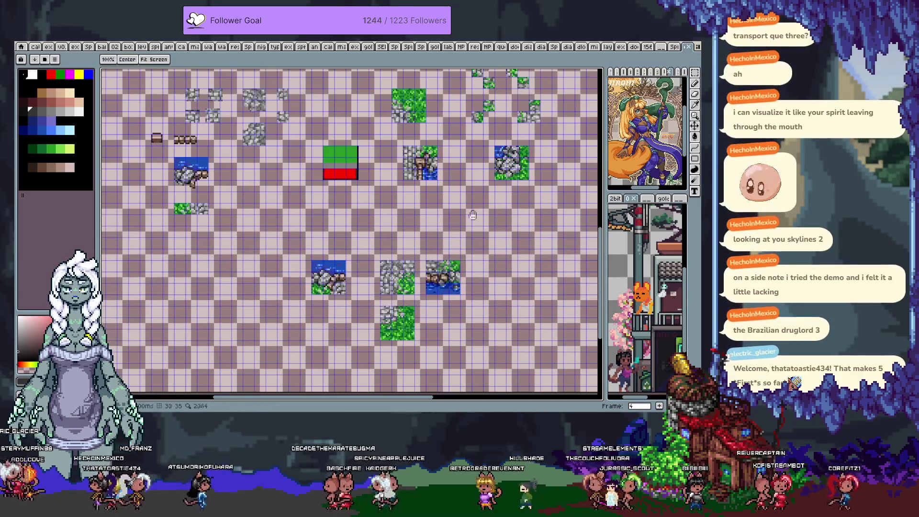
key(b)
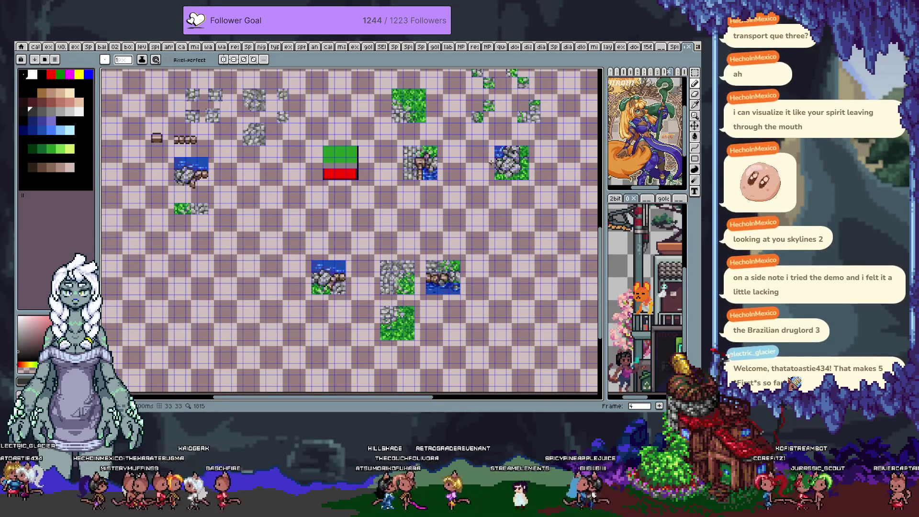
scroll(497, 159, up, 1)
key(m)
Nudge the rock tile one cell left and move the green tile down-right off the house tile
mouse_move(493, 140)
mouse_down()
mouse_move(544, 191)
mouse_move(534, 181)
mouse_up()
key(shift+Left)
key(shift+Left)
key(shift+Left)
drag(377, 114, 349, 200)
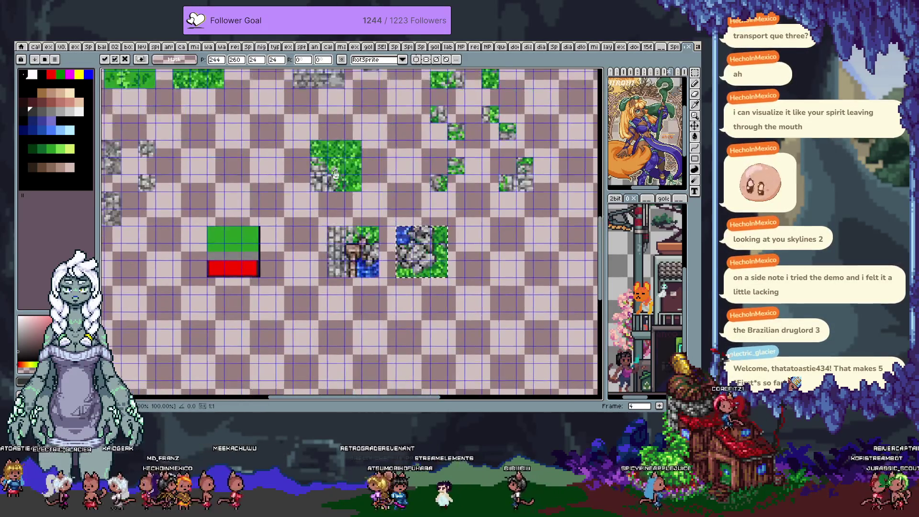
key(ctrl+d)
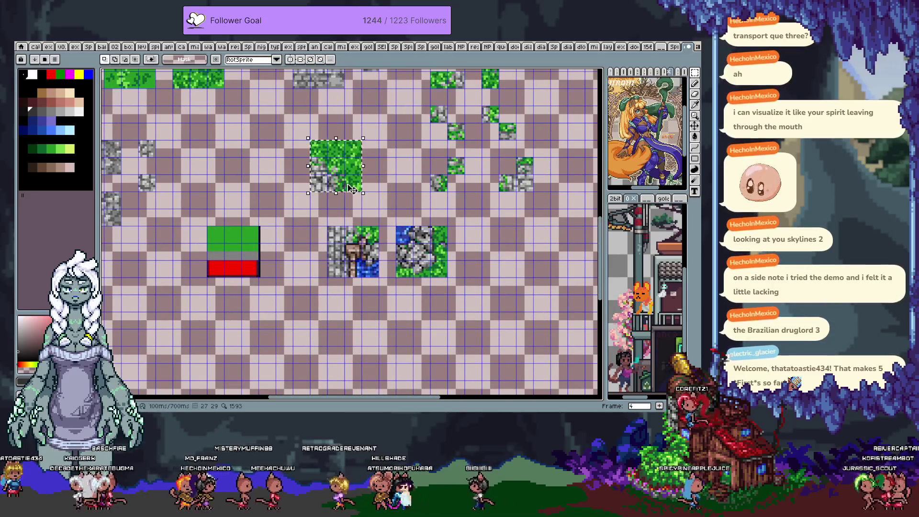
key(ctrl+shift+d)
key(shift+Down)
key(shift+Down)
key(shift+Down)
key(shift+Down)
key(shift+Down)
key(shift+Right)
key(shift+Right)
key(shift+Right)
key(shift+Right)
key(shift+Right)
key(shift+Right)
key(shift+Right)
key(shift+Right)
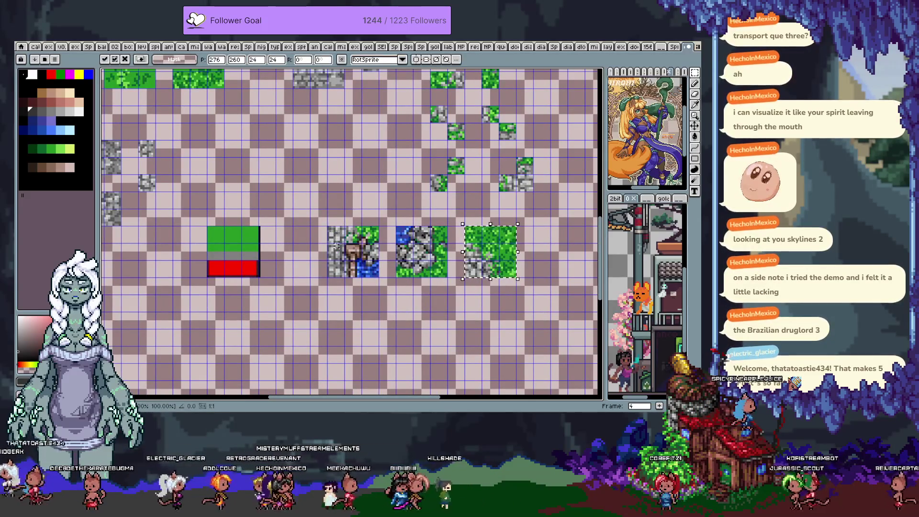
Move the house and stone tile group down into its new spot and set it there
drag(329, 226, 424, 276)
scroll(455, 273, down, 2)
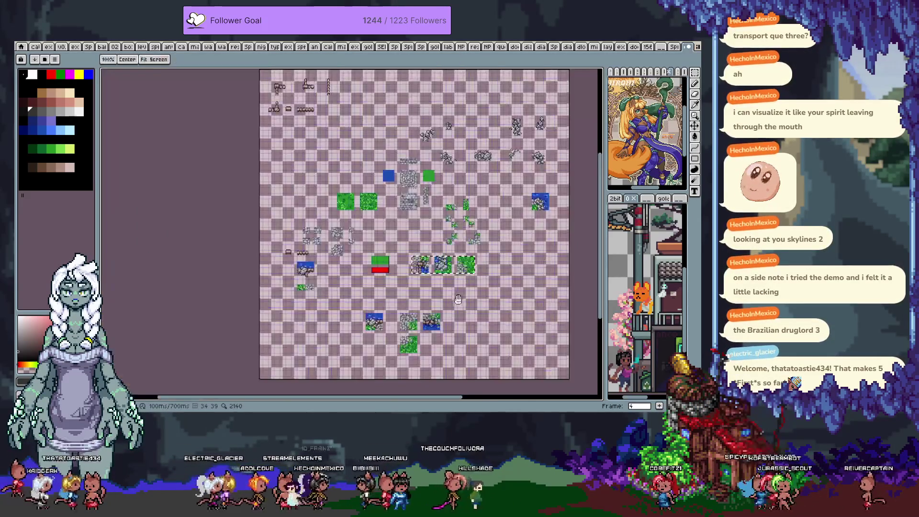
scroll(454, 273, down, 1)
key(shift+Down)
key(shift+Down)
key(shift+Right)
key(shift+Down)
key(shift+Down)
key(shift+Right)
key(shift+Down)
key(shift+Down)
key(shift+Down)
key(shift+Down)
key(shift+Down)
key(shift+Down)
key(shift+Down)
key(shift+Down)
key(shift+Down)
key(shift+Down)
key(shift+Left)
key(shift+Left)
key(shift+Left)
key(shift+Left)
key(Return)
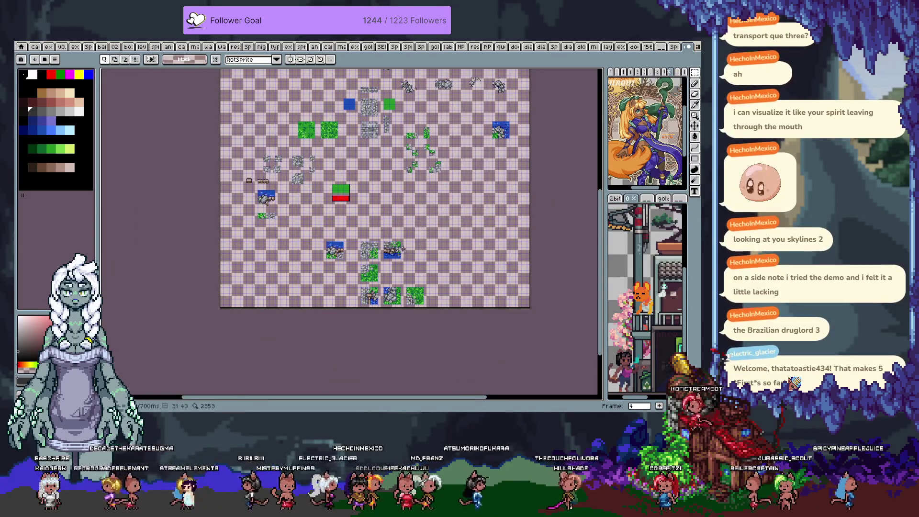
scroll(399, 251, up, 1)
Switch to the tileset document with the bordered tiles
mouse_move(291, 167)
mouse_down()
mouse_move(320, 263)
mouse_move(351, 296)
mouse_up()
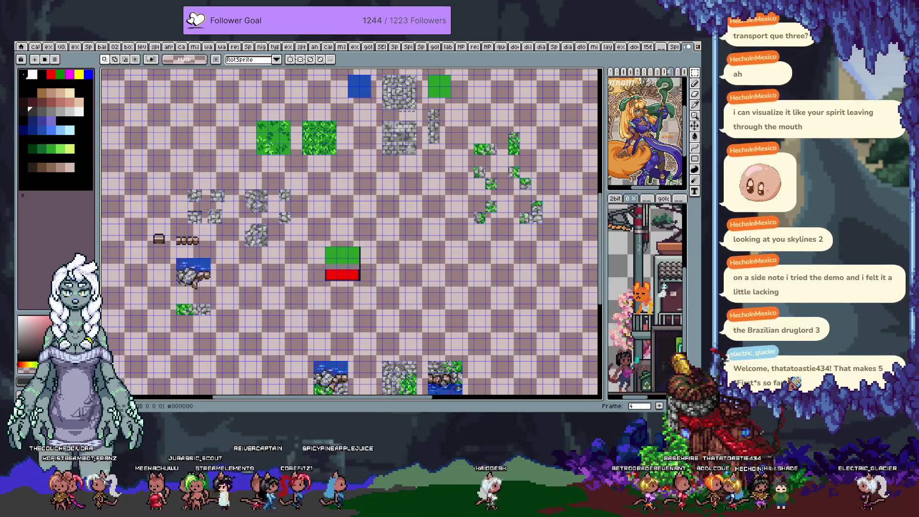
drag(405, 200, 418, 306)
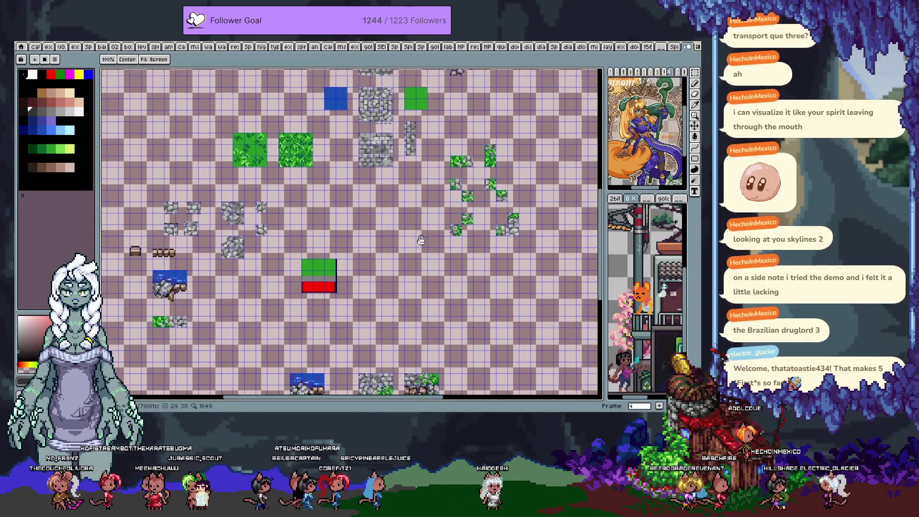
key(ctrl+Tab)
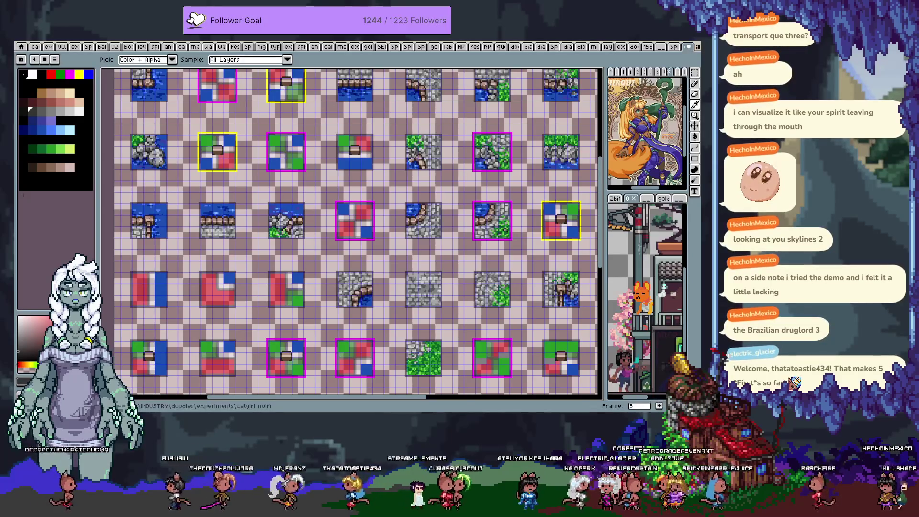
Move the top-row water-and-path tile down into the tileset's third row
key(m)
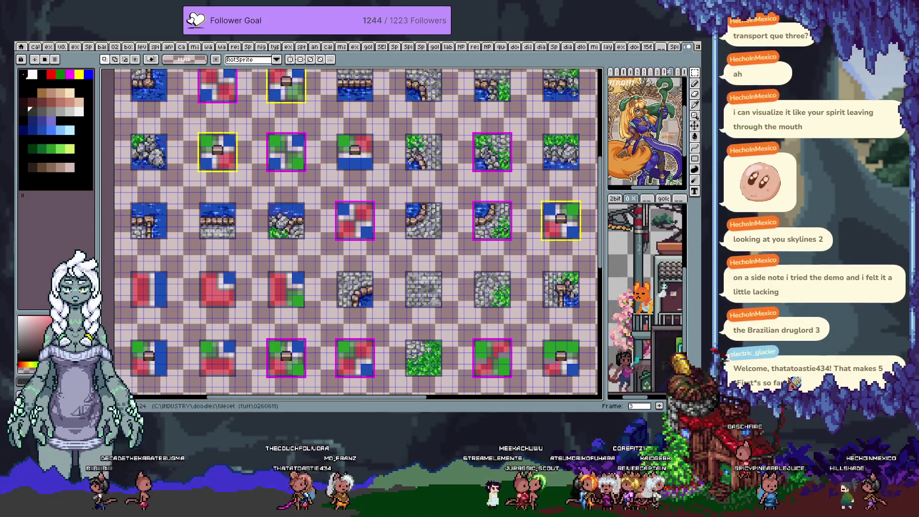
scroll(384, 207, up, 2)
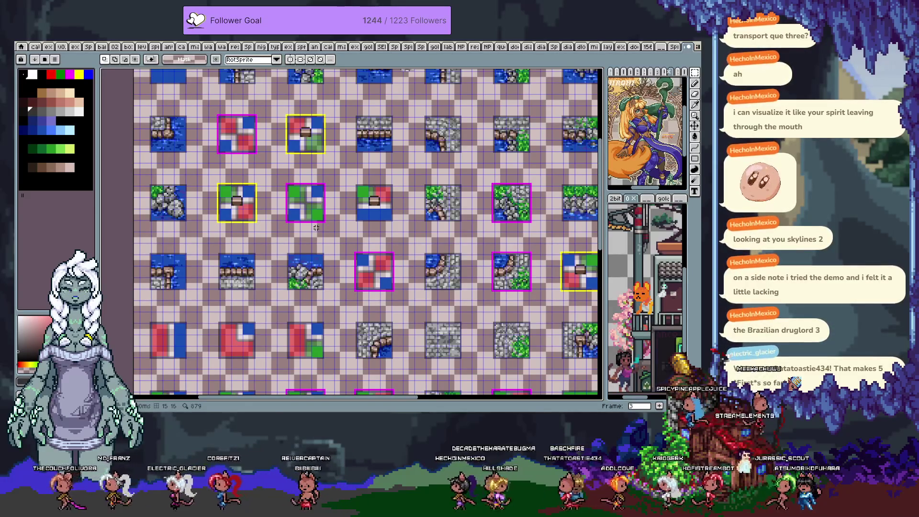
drag(416, 124, 381, 181)
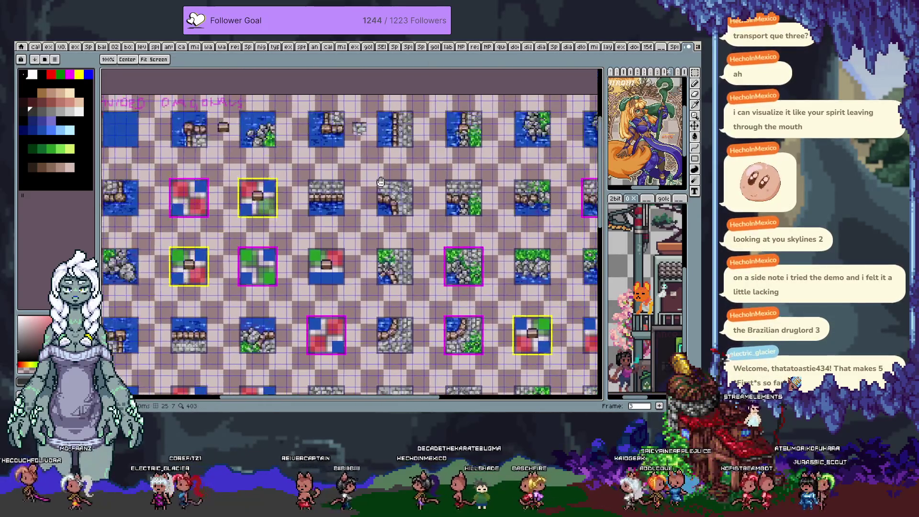
key(space)
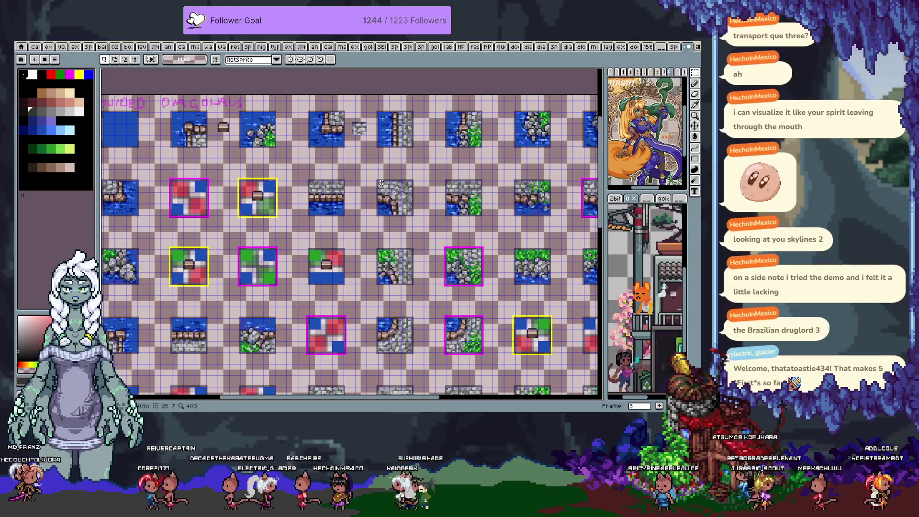
mouse_move(507, 211)
mouse_down()
mouse_move(475, 211)
mouse_move(513, 218)
mouse_move(548, 193)
mouse_up()
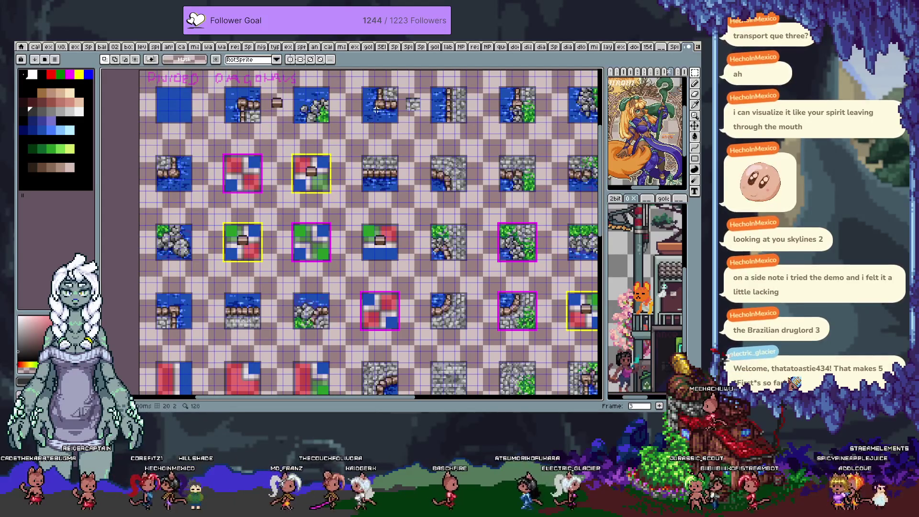
mouse_move(359, 86)
mouse_down()
mouse_move(399, 124)
mouse_move(400, 138)
mouse_up()
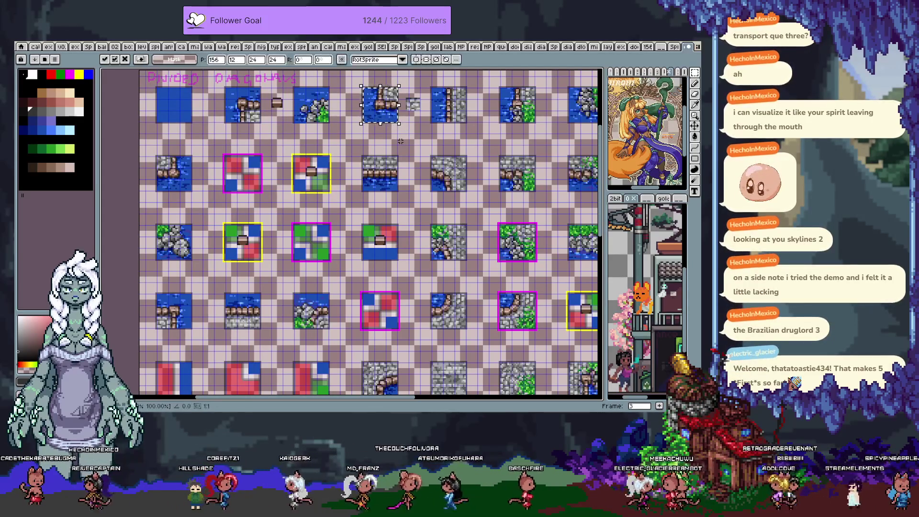
key(Down)
key(Down)
key(Down)
key(Down)
key(Down)
key(Down)
key(Down)
key(Down)
key(Down)
key(Down)
key(Down)
key(Down)
key(Return)
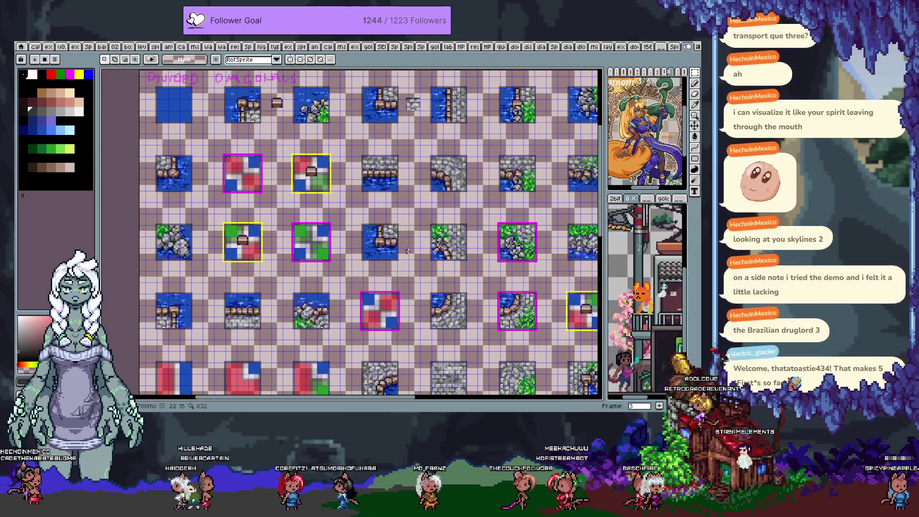
scroll(405, 249, up, 1)
scroll(396, 230, up, 1)
scroll(388, 215, up, 1)
scroll(378, 197, up, 1)
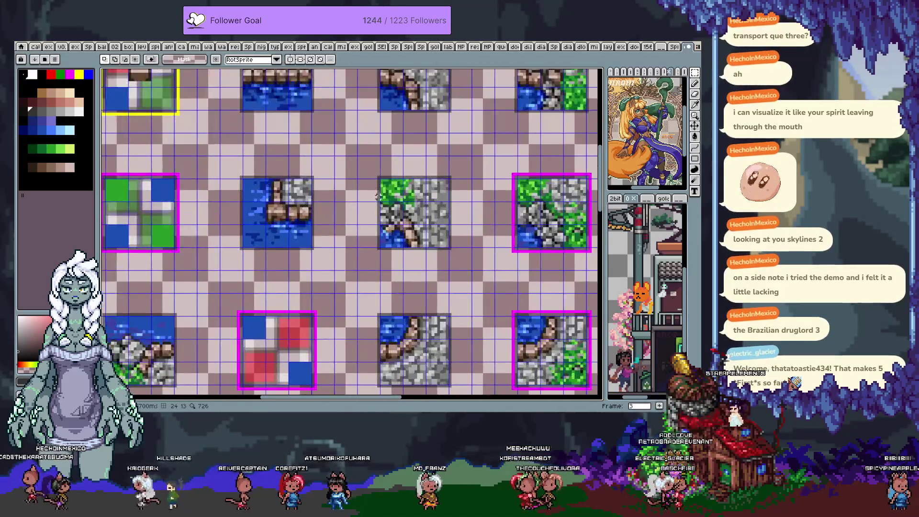
scroll(378, 197, up, 1)
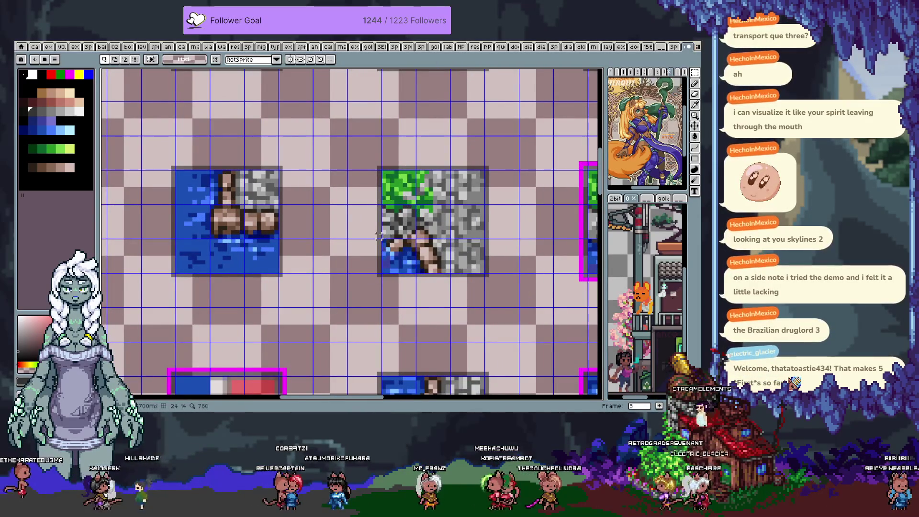
Copy the grass, rock and water tile onto the neighbouring water-and-rock tile and clear the selection
mouse_move(380, 171)
mouse_down()
mouse_move(417, 241)
mouse_move(452, 239)
mouse_up()
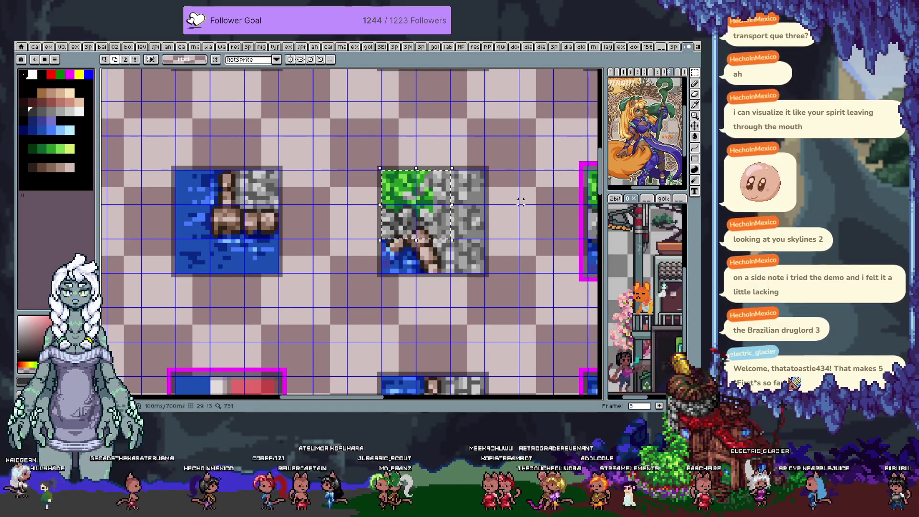
scroll(520, 202, down, 2)
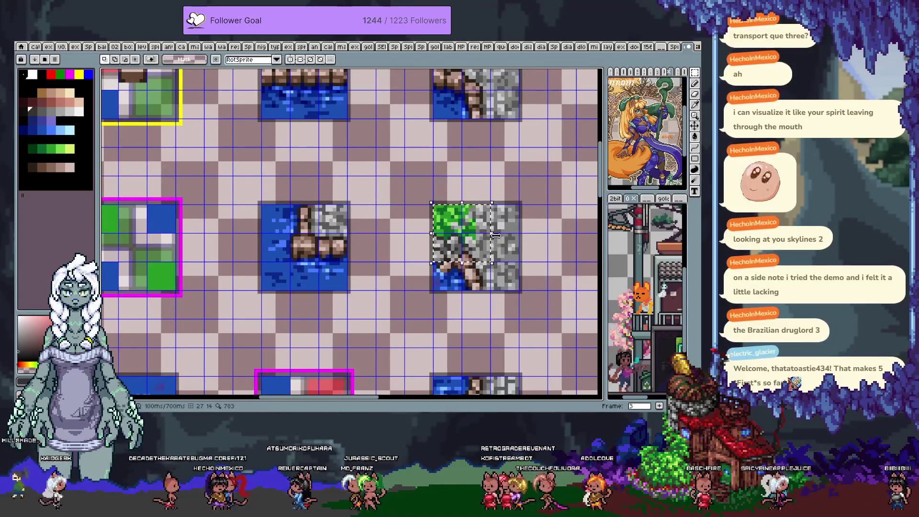
drag(459, 230, 287, 230)
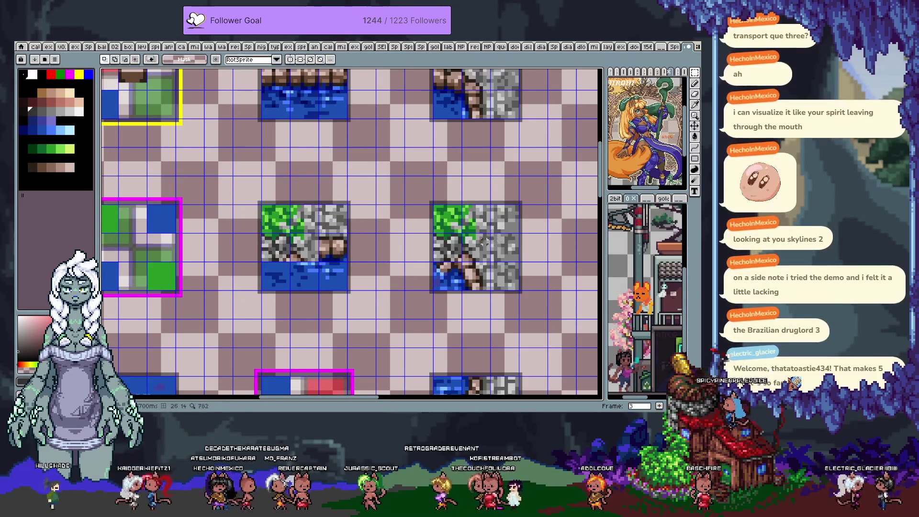
scroll(351, 234, down, 2)
scroll(352, 233, up, 1)
scroll(141, 248, down, 1)
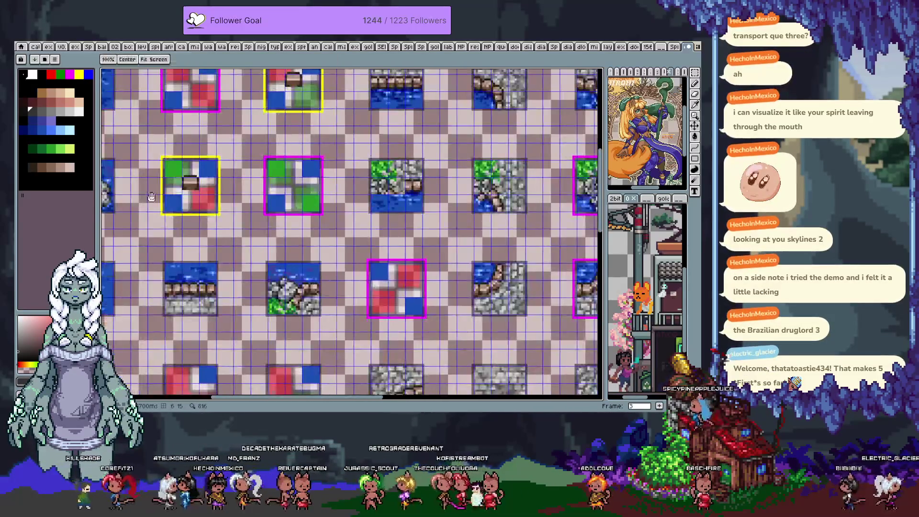
scroll(141, 248, up, 1)
scroll(141, 248, down, 1)
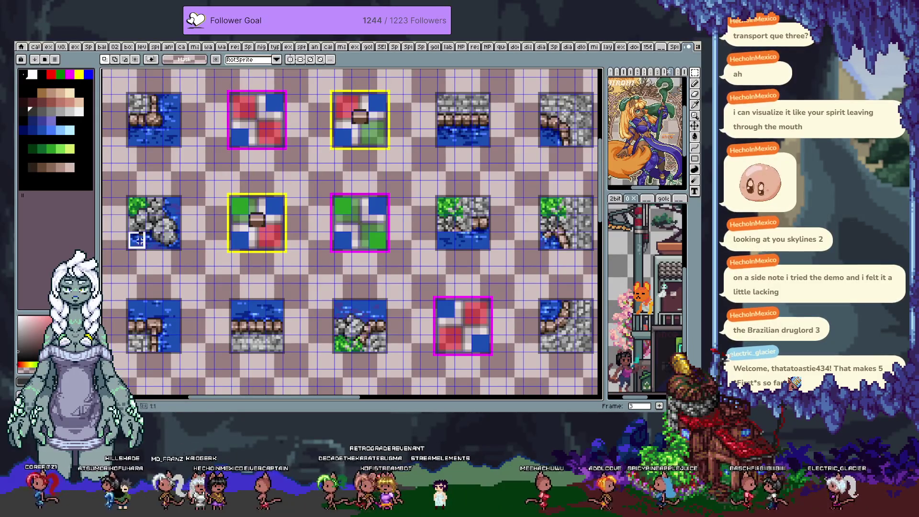
click(136, 239)
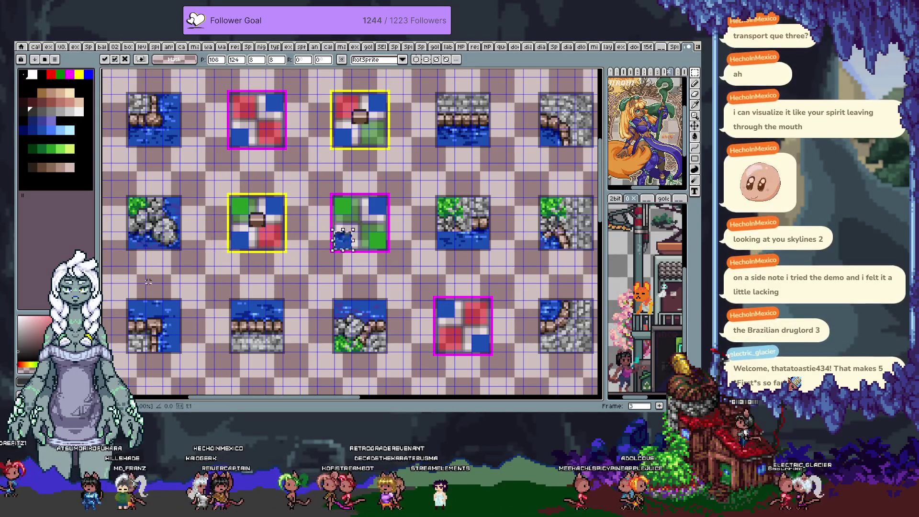
key(ctrl+d)
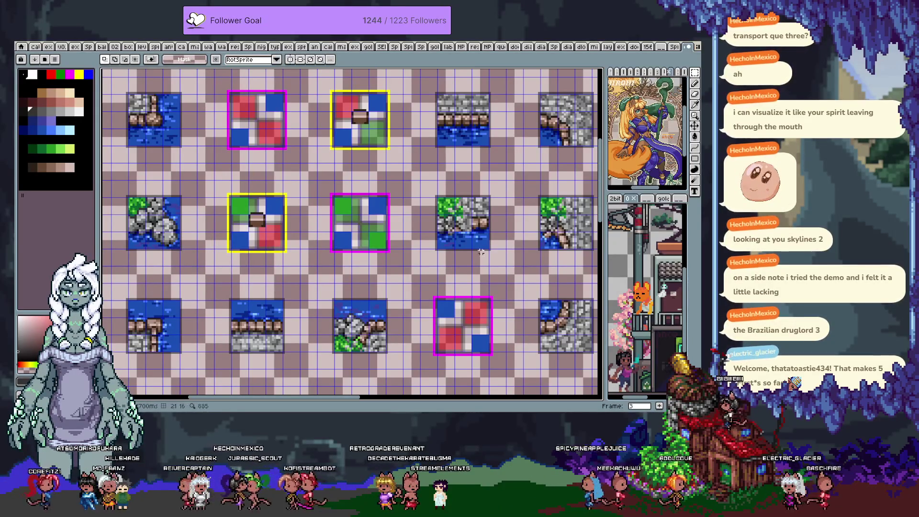
scroll(494, 220, up, 1)
scroll(373, 258, up, 3)
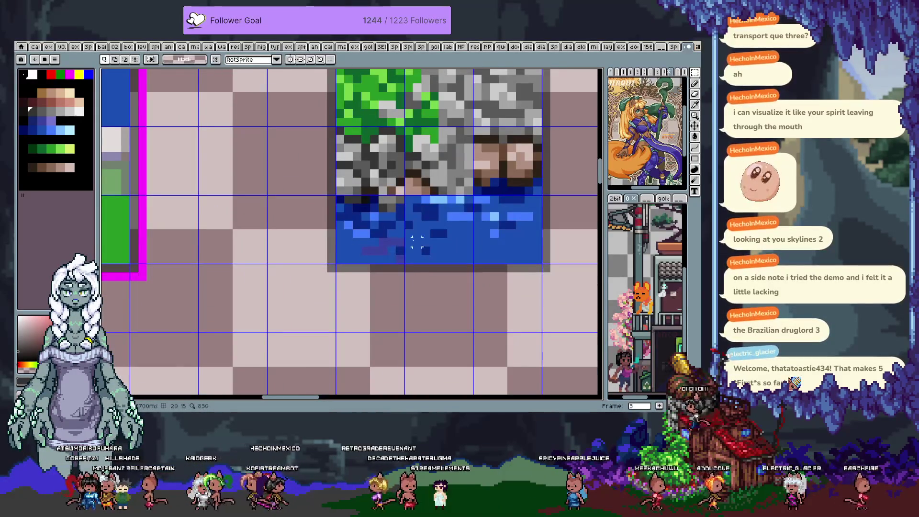
Shade the left side of the water purplish-blue, sampling blues and adding a dark pixel
alt+click(353, 202)
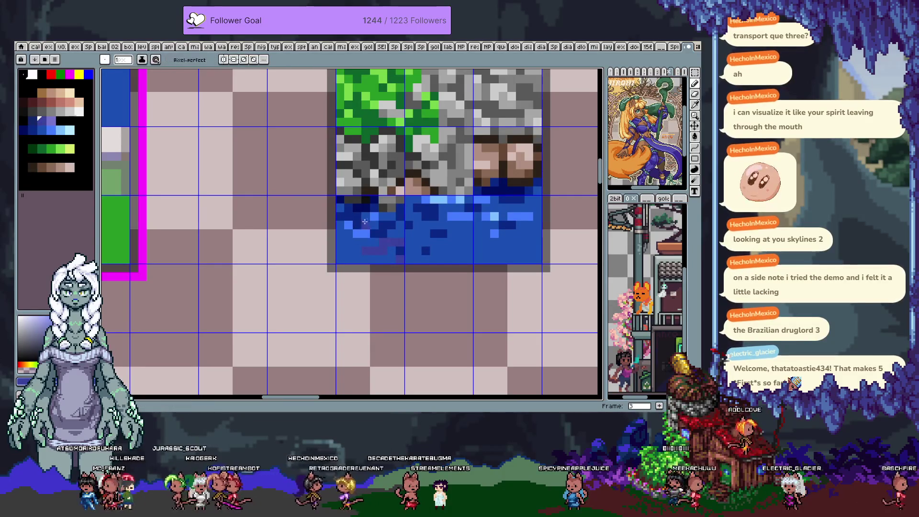
drag(347, 228, 411, 240)
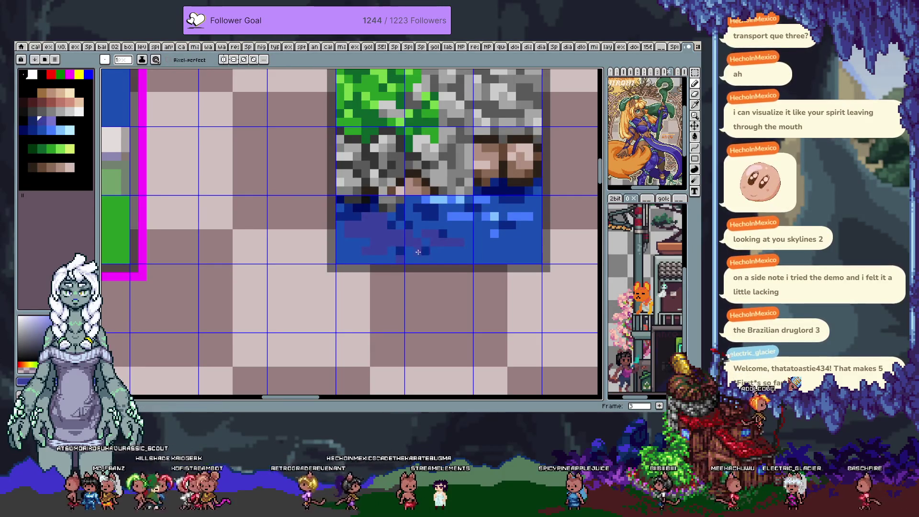
alt+click(392, 250)
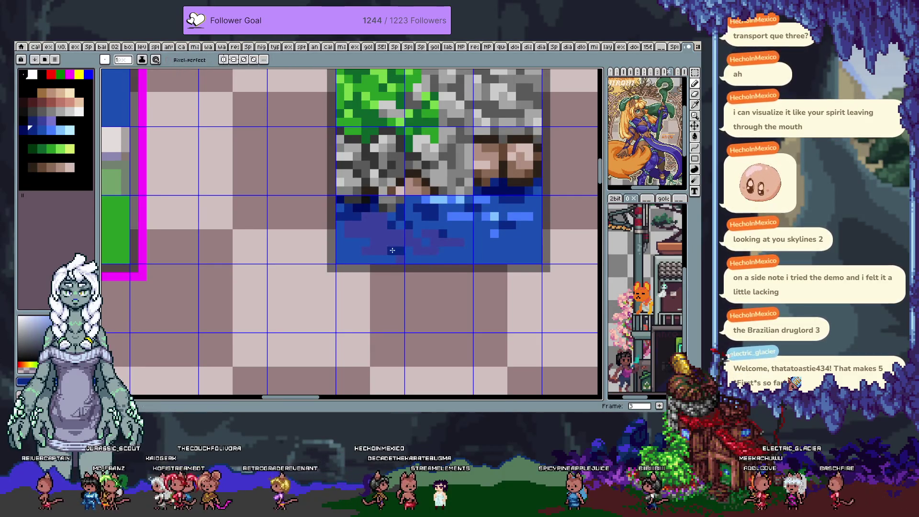
alt+click(373, 216)
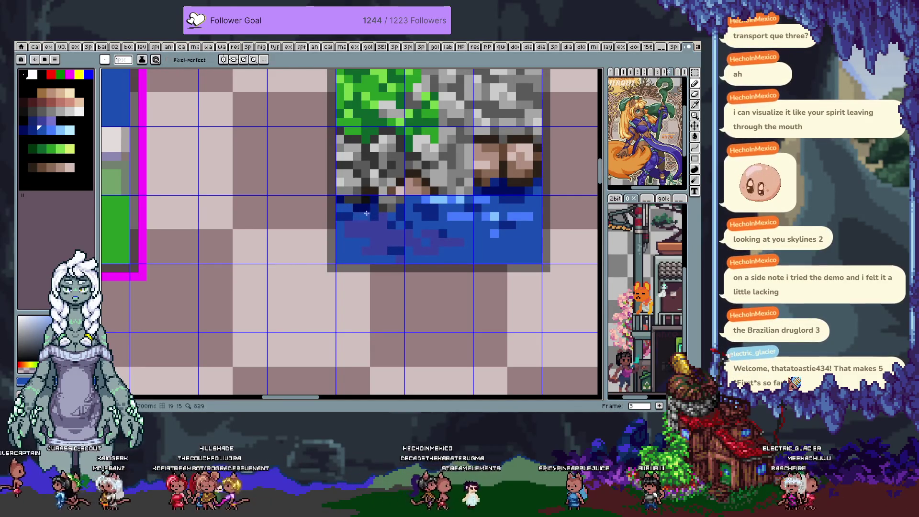
alt+click(369, 214)
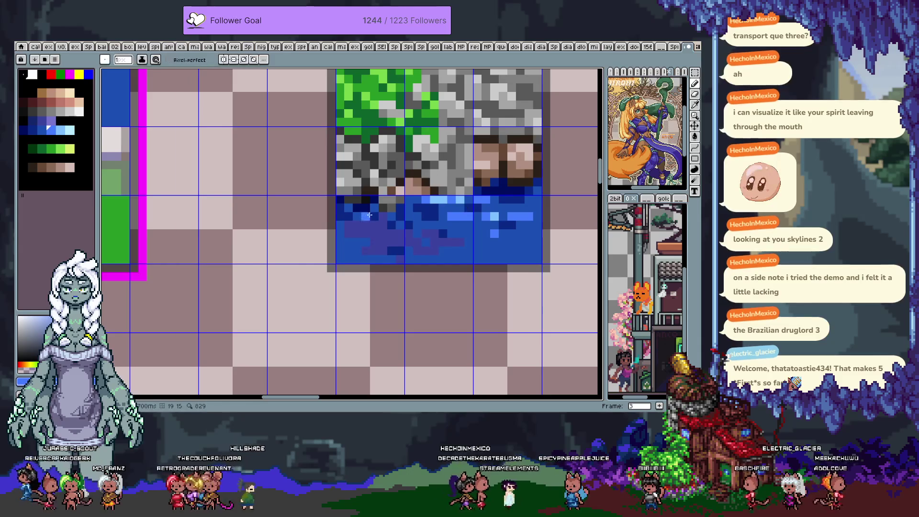
alt+click(393, 225)
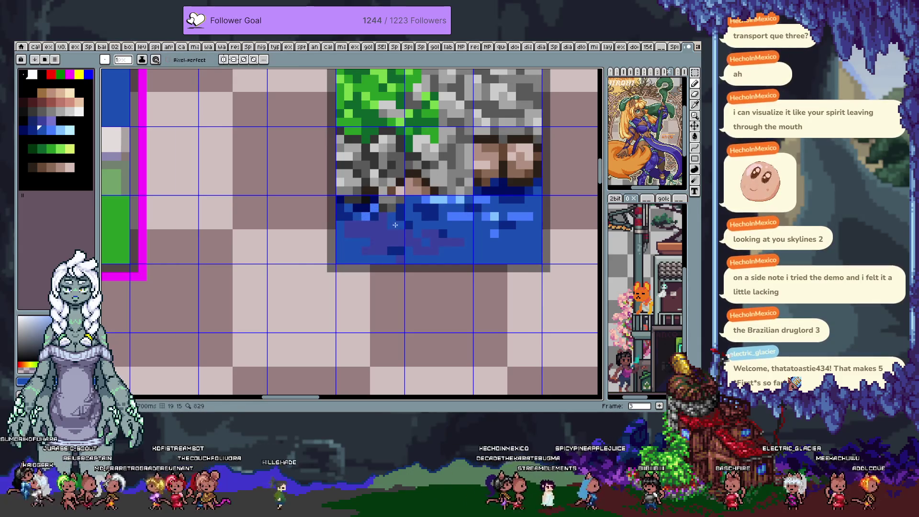
alt+click(396, 224)
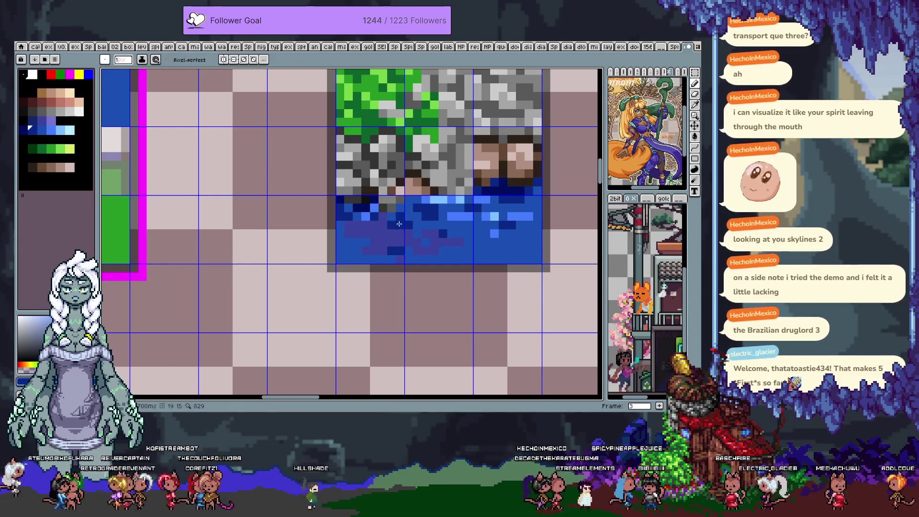
alt+click(408, 200)
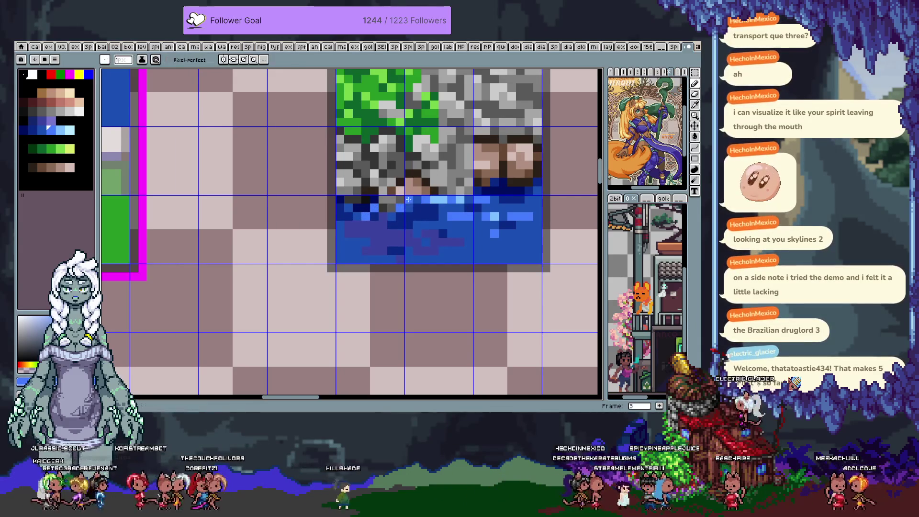
click(440, 232)
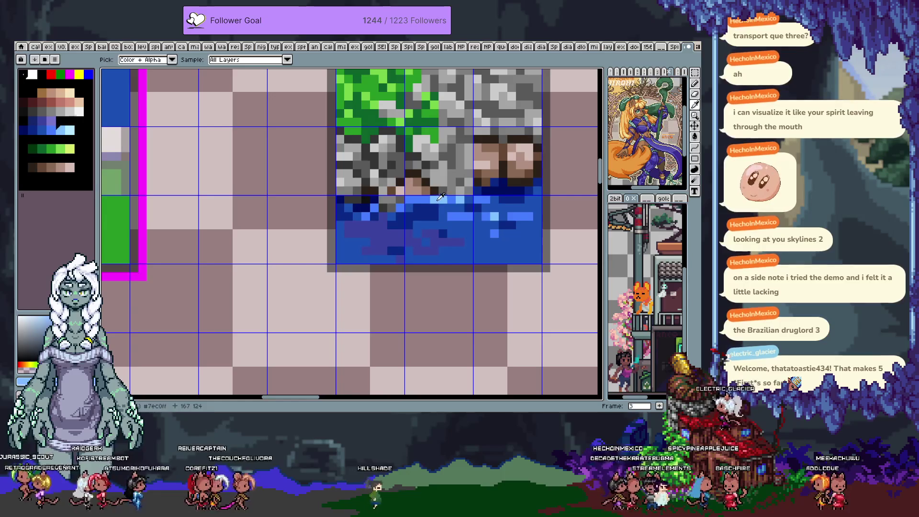
drag(440, 197, 399, 236)
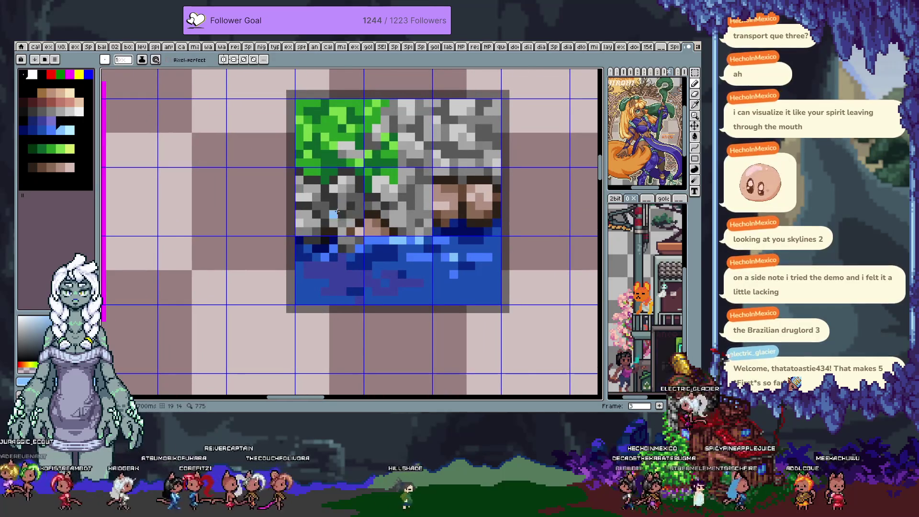
Undo a stroke and paint a tan-brown dirt patch over the centre stone tile with a green fleck
alt+click(416, 185)
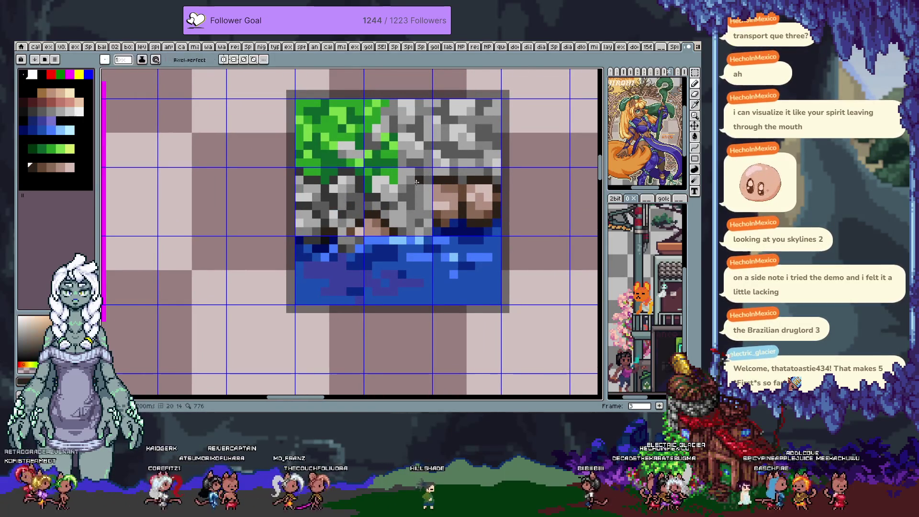
key(ctrl+z)
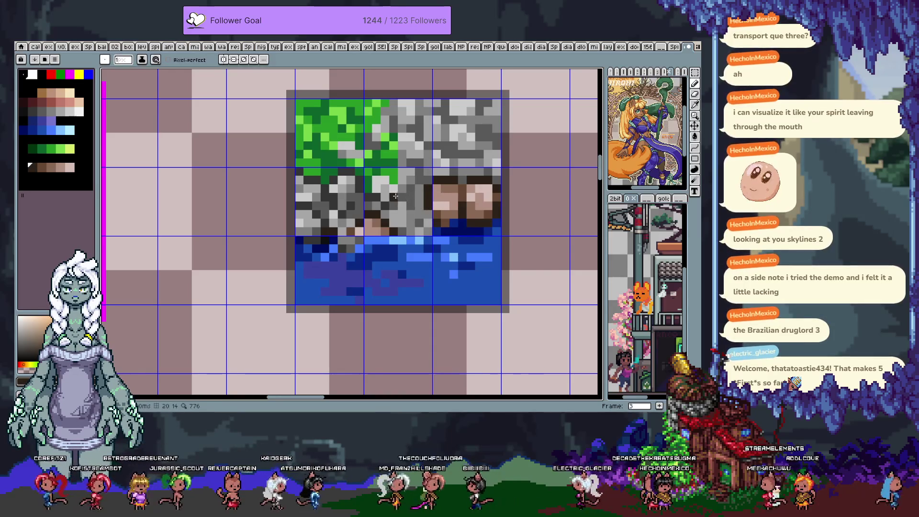
drag(416, 192, 391, 194)
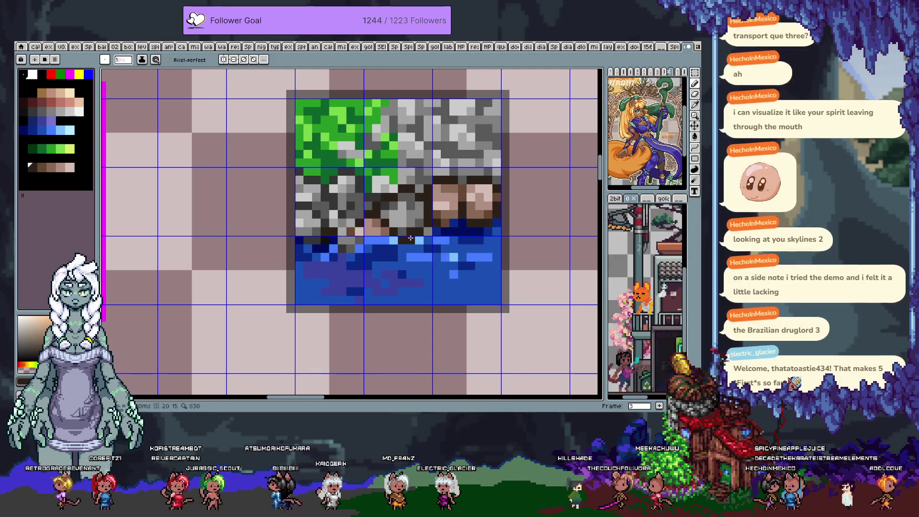
alt+click(382, 225)
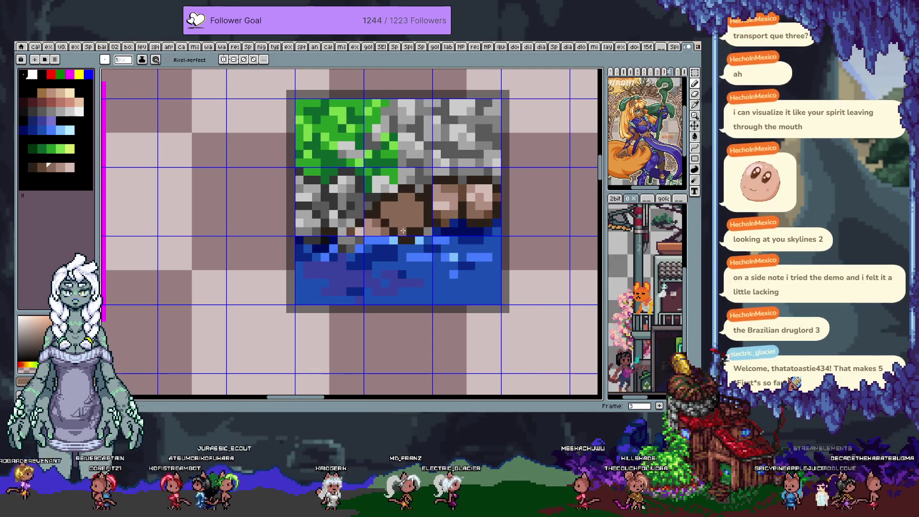
scroll(402, 228, down, 1)
scroll(402, 226, up, 1)
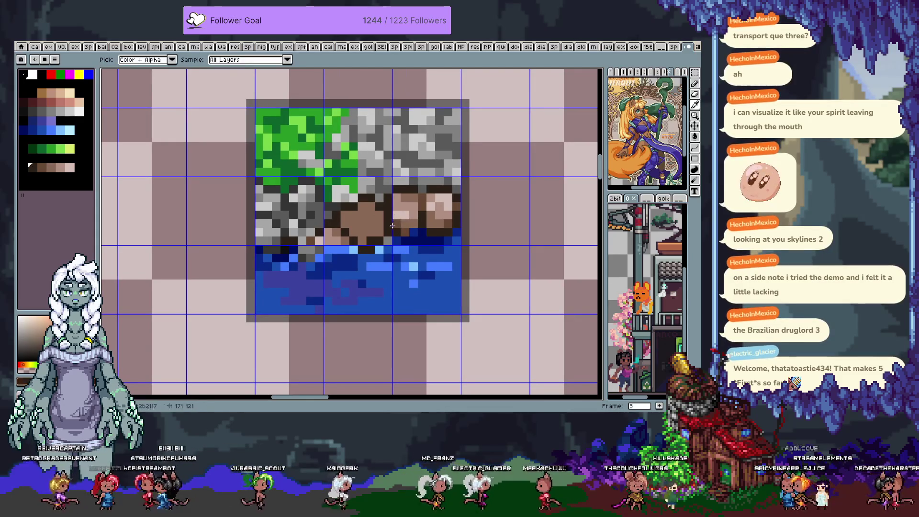
alt+click(386, 224)
alt+click(365, 206)
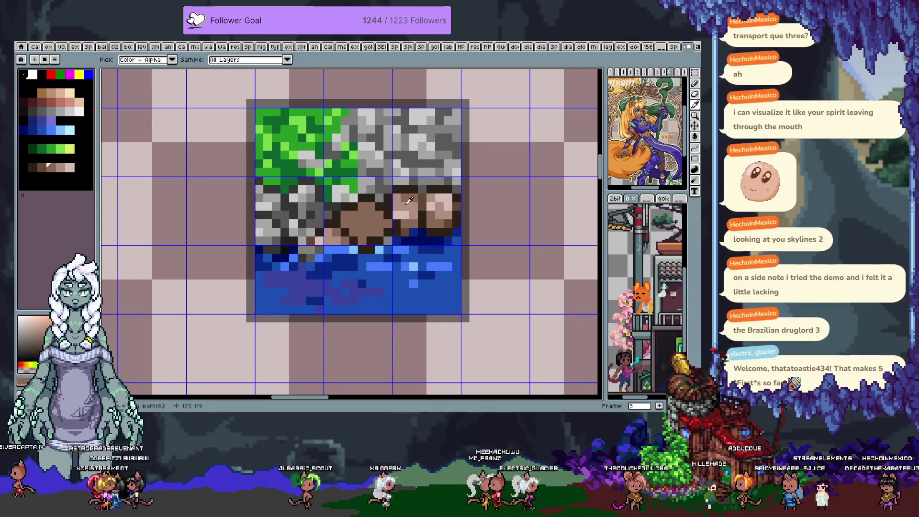
click(365, 215)
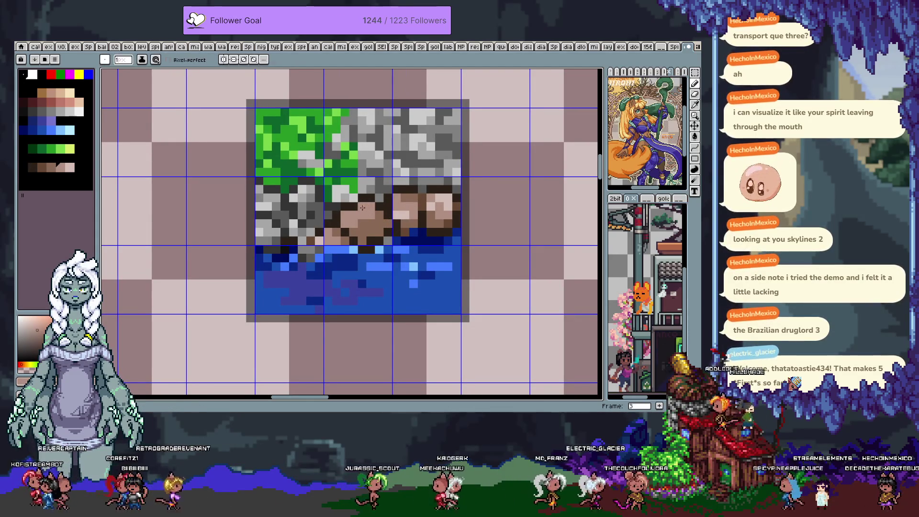
alt+click(367, 212)
alt+click(370, 211)
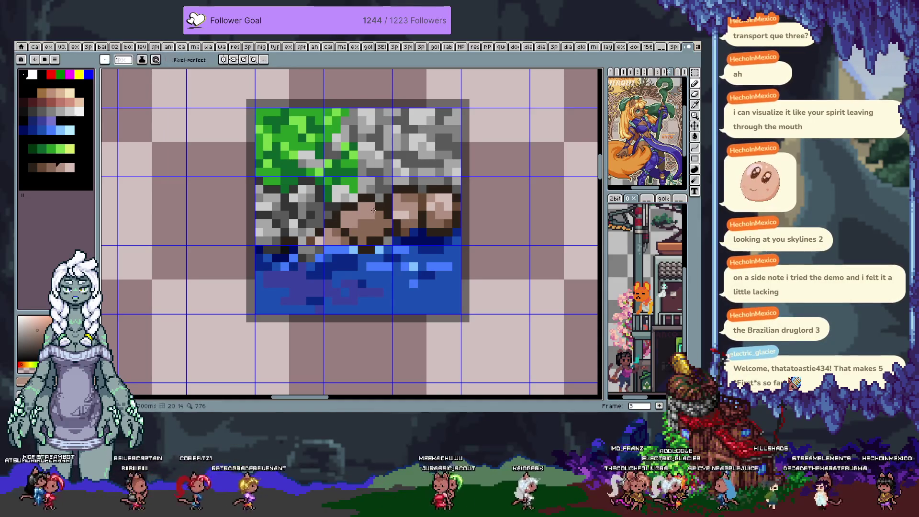
alt+click(375, 205)
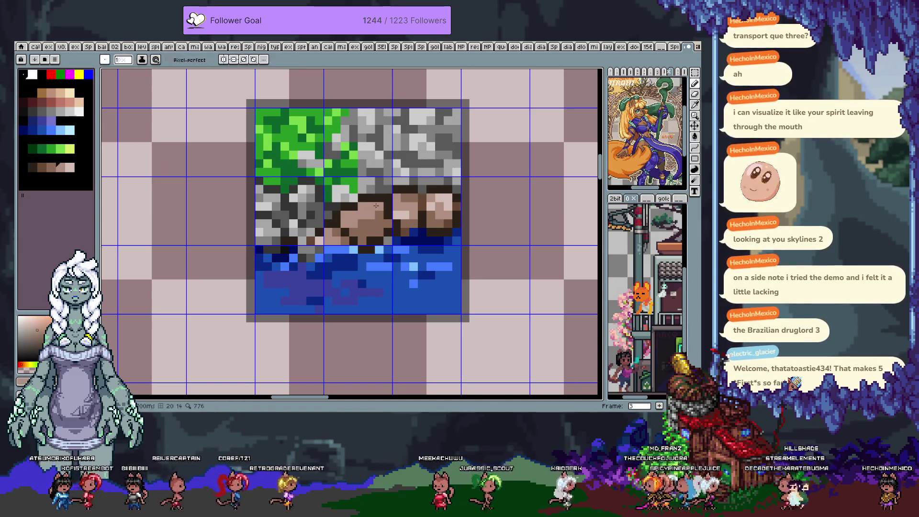
alt+click(376, 210)
alt+click(362, 199)
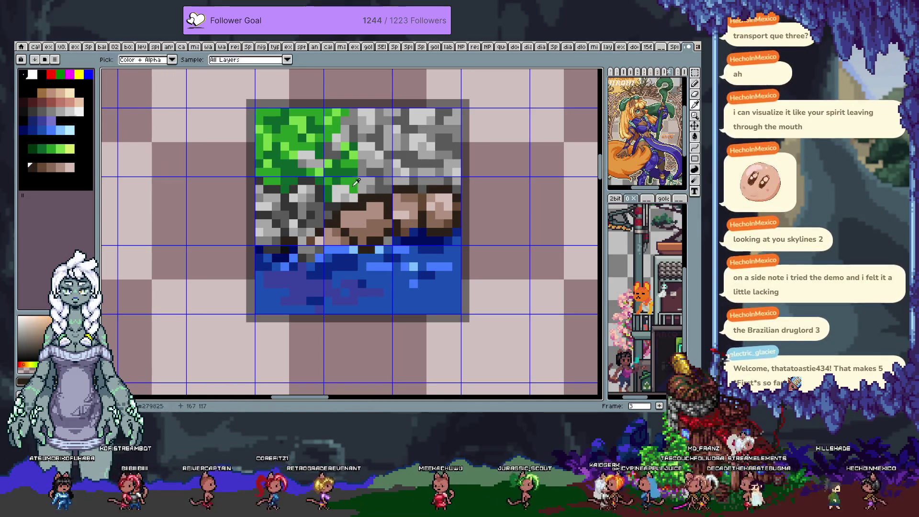
drag(361, 199, 354, 217)
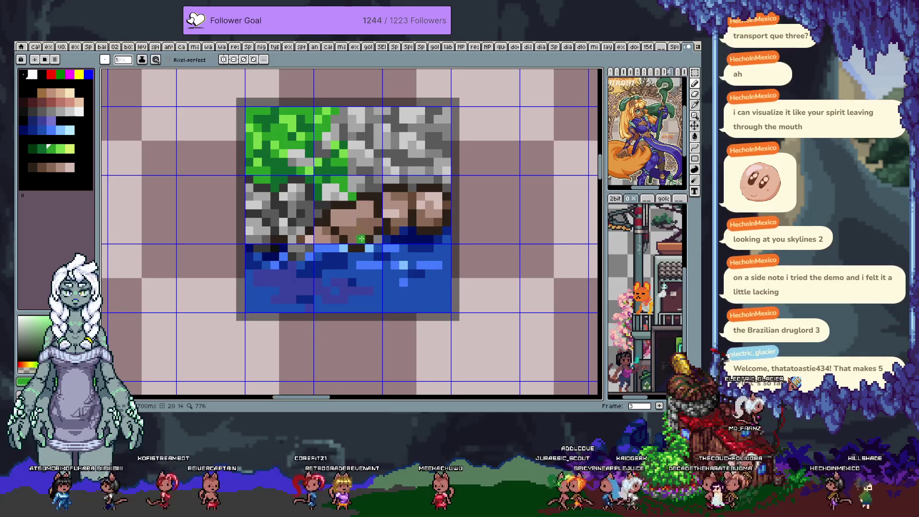
Extend the tan dirt patch along the stone edge above the water and sample a water blue
alt+click(363, 217)
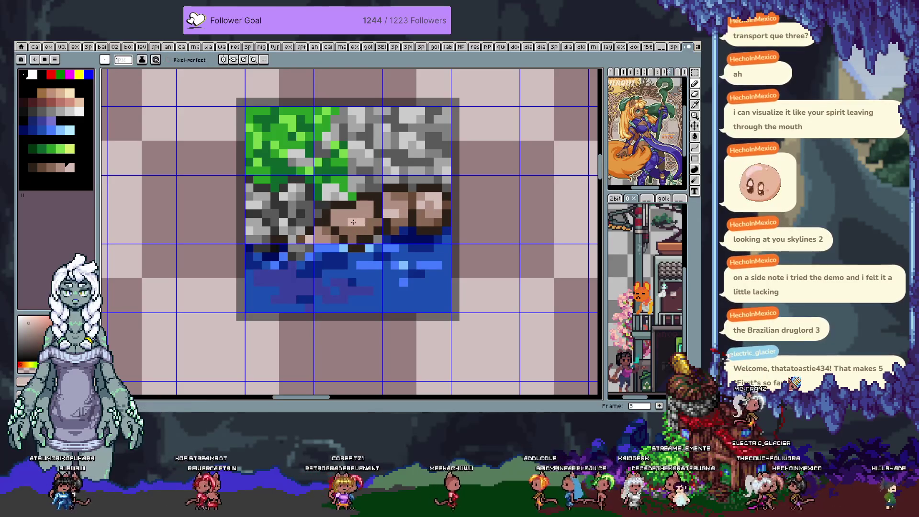
drag(368, 221, 325, 235)
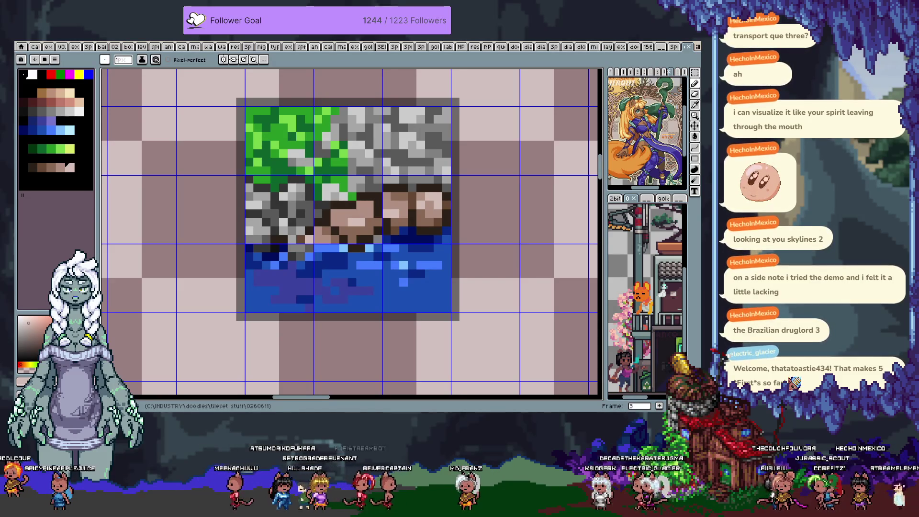
alt+click(326, 249)
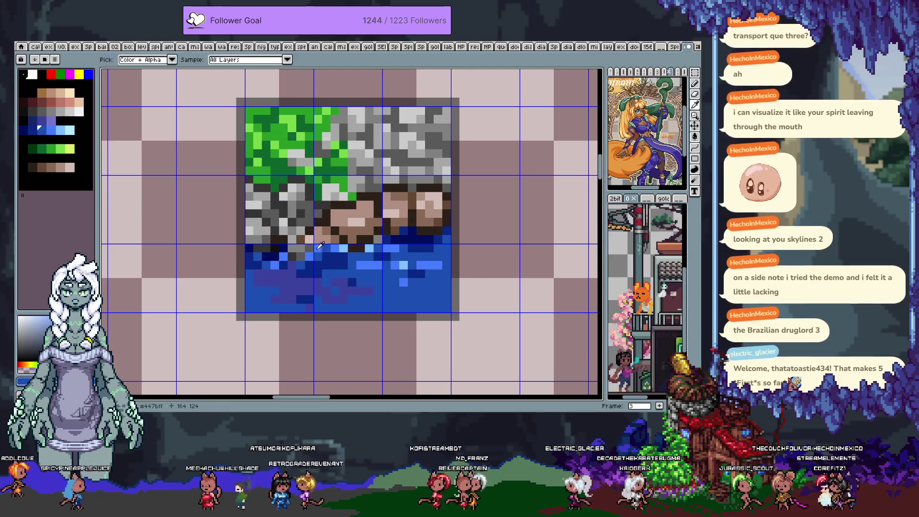
Touch up the shoreline water with sampled light and dark blue sparkle pixels
alt+click(329, 253)
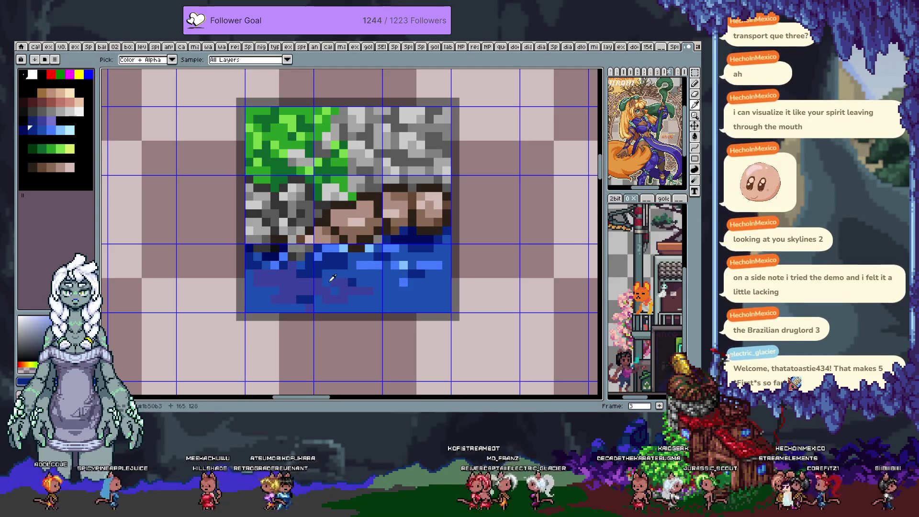
alt+click(326, 249)
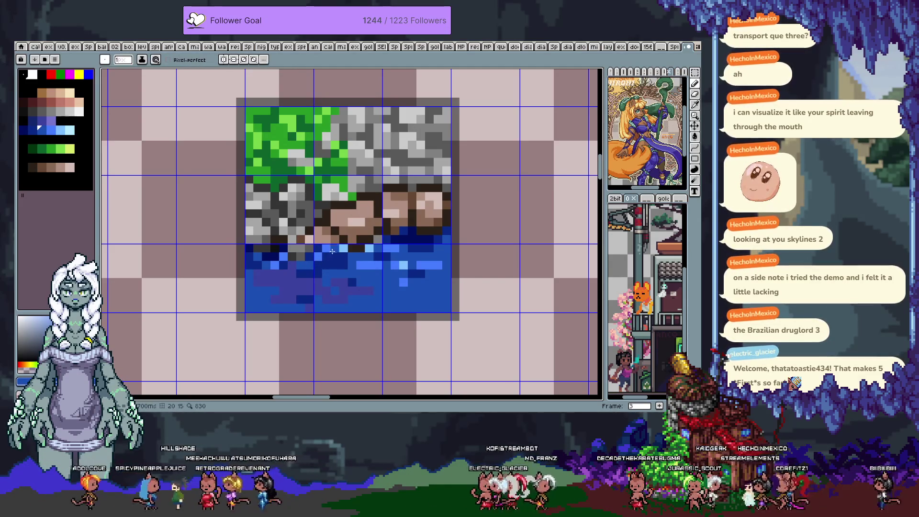
alt+click(341, 264)
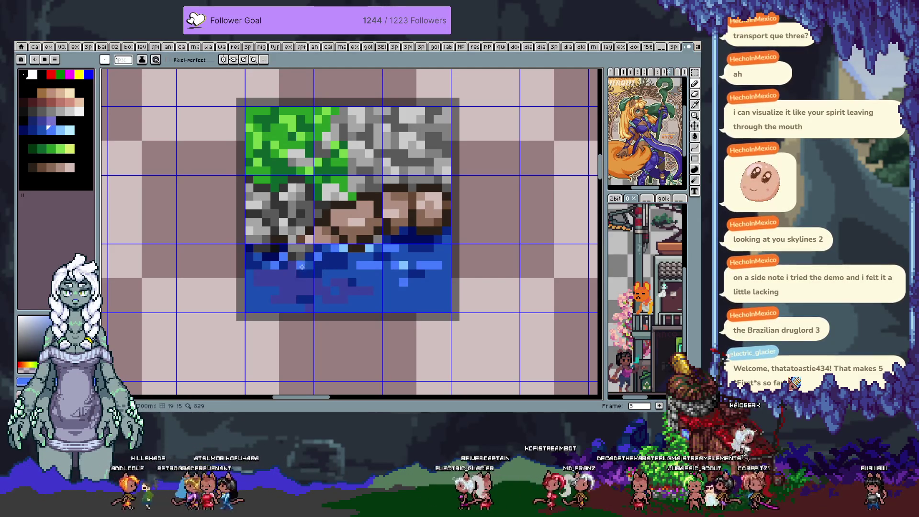
alt+click(324, 249)
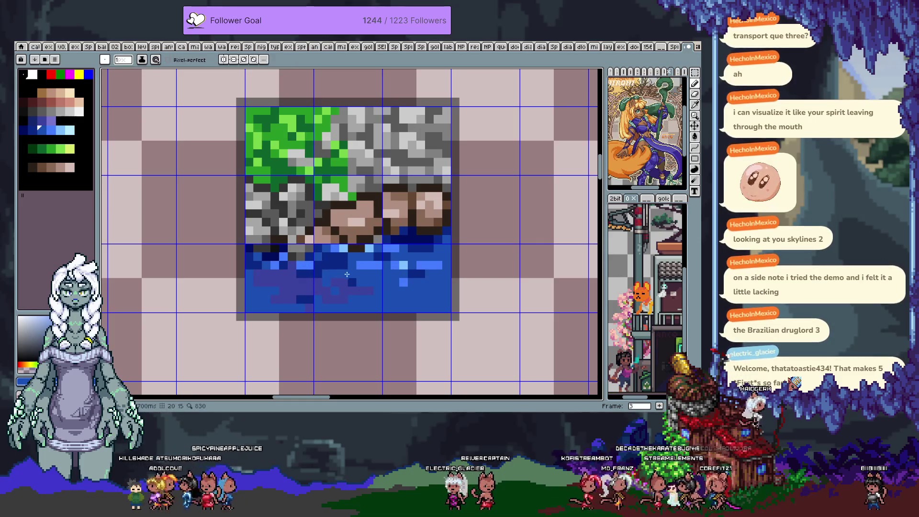
alt+click(323, 272)
alt+click(310, 271)
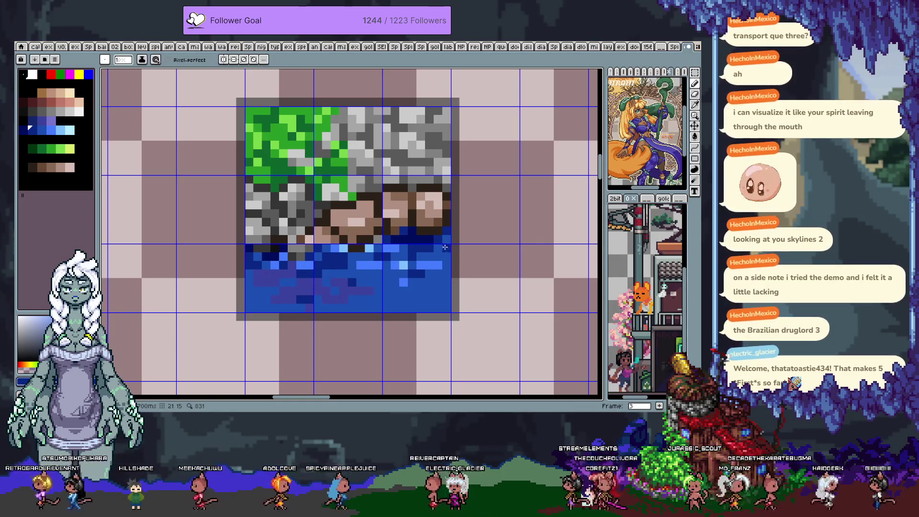
alt+click(426, 265)
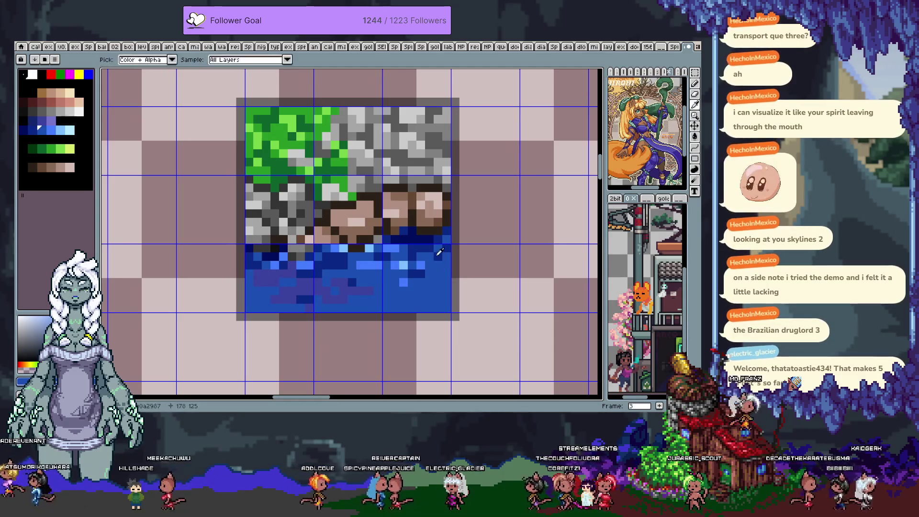
alt+click(450, 241)
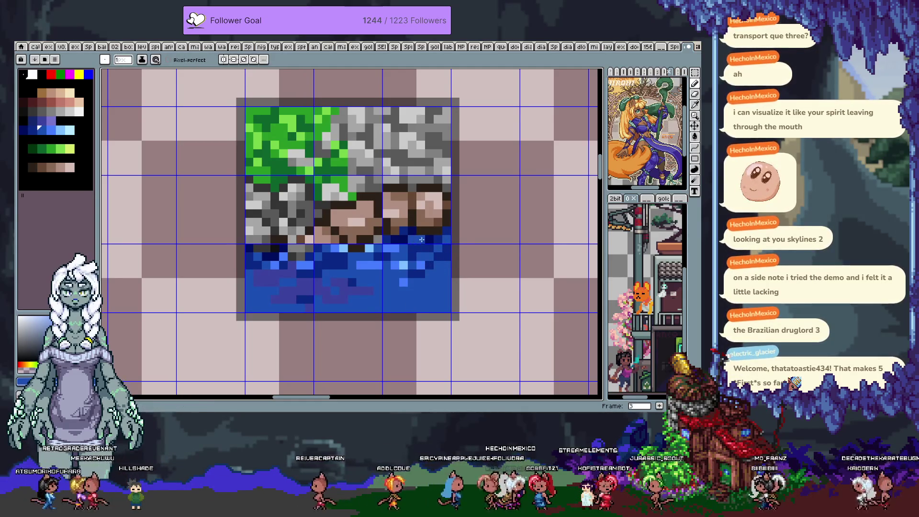
alt+click(429, 249)
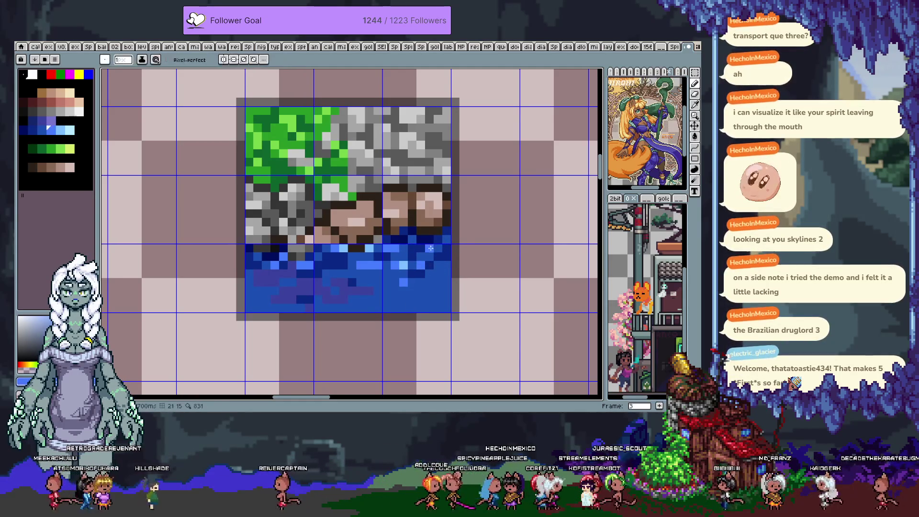
scroll(418, 263, down, 1)
scroll(391, 241, up, 1)
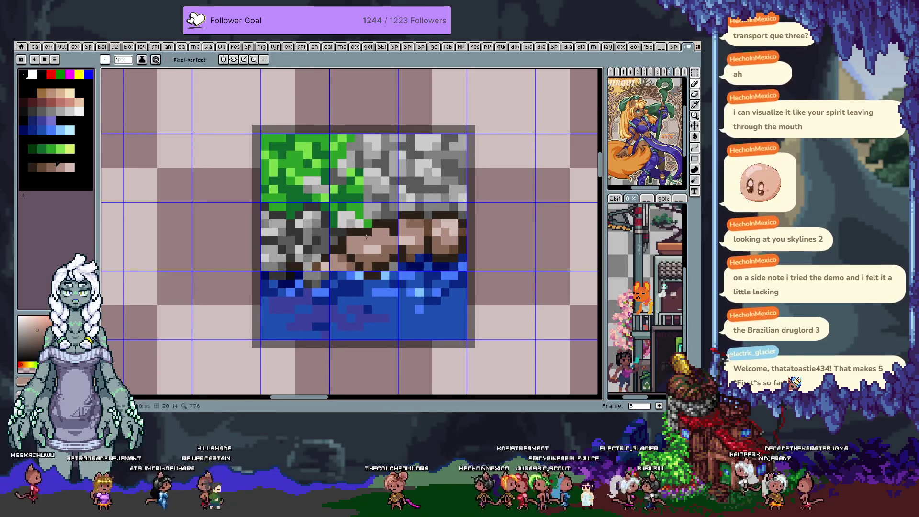
Refine the brown stone shading with sampled browns and hide the tile grid
alt+click(365, 249)
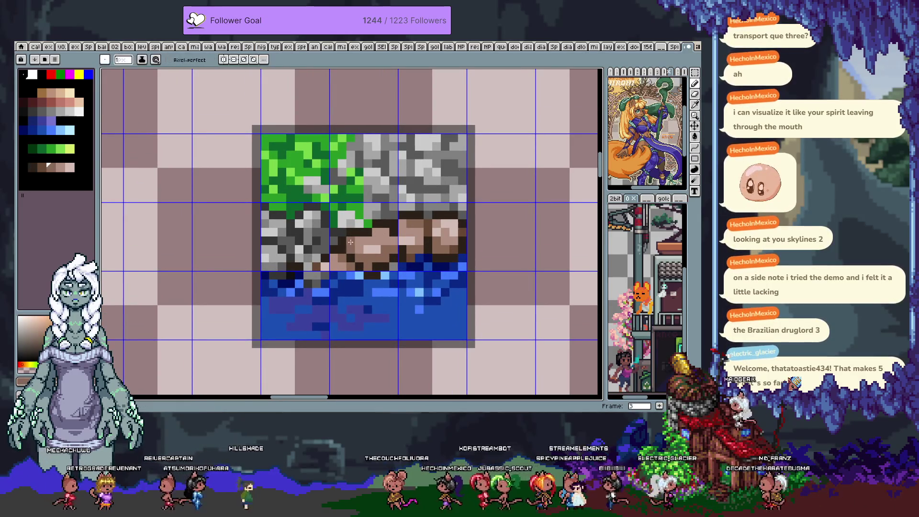
alt+click(361, 247)
alt+click(386, 240)
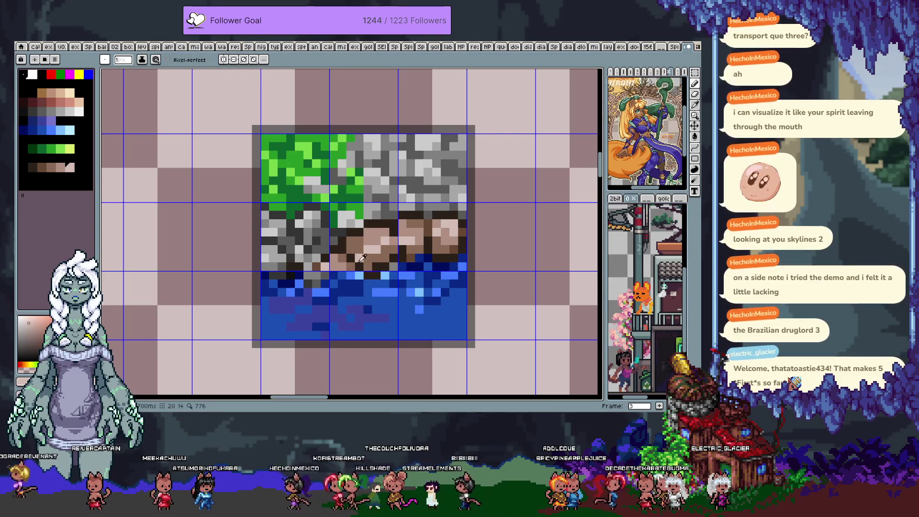
alt+click(352, 248)
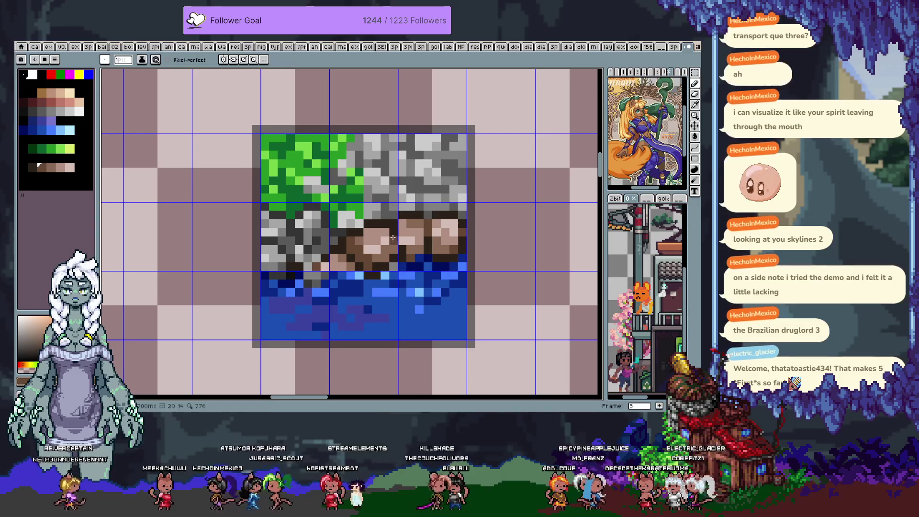
key(alt)
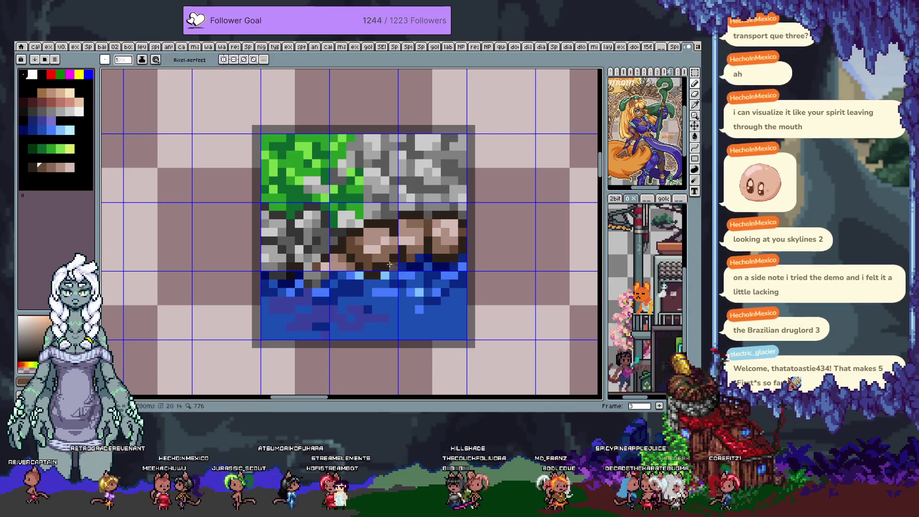
key(ctrl+apostrophe)
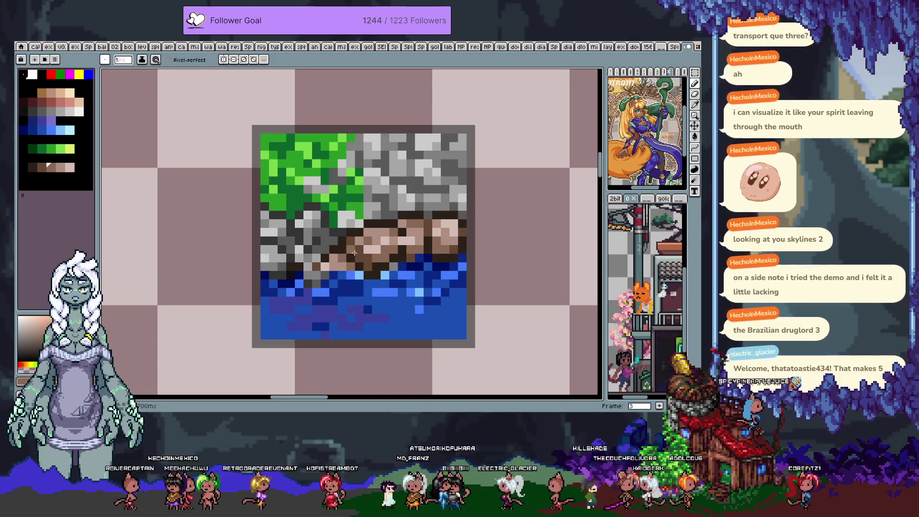
Sample browns and blues from the tile and paint a first water pixel brown to extend the stone
alt+click(374, 232)
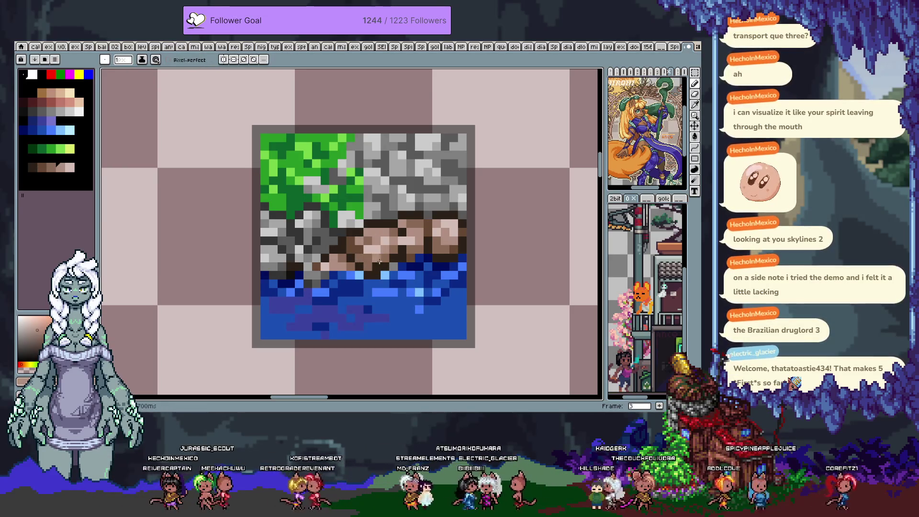
alt+click(359, 256)
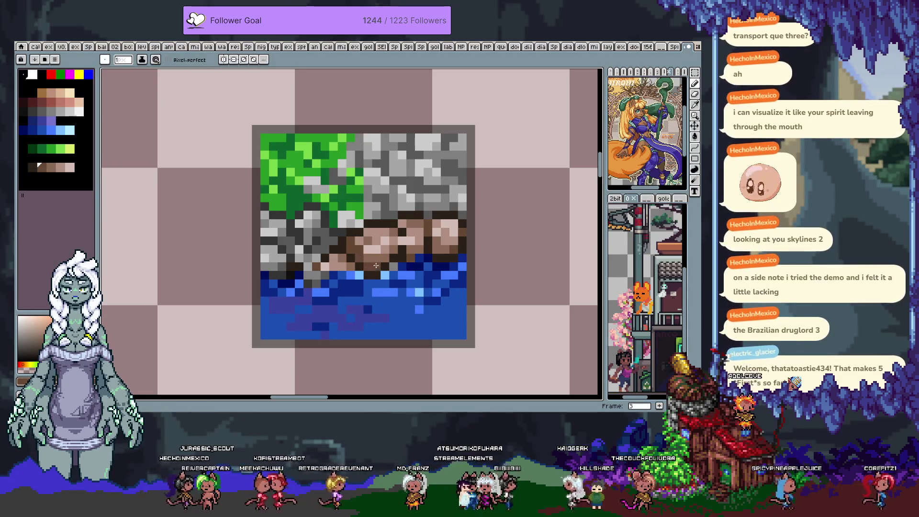
alt+click(395, 282)
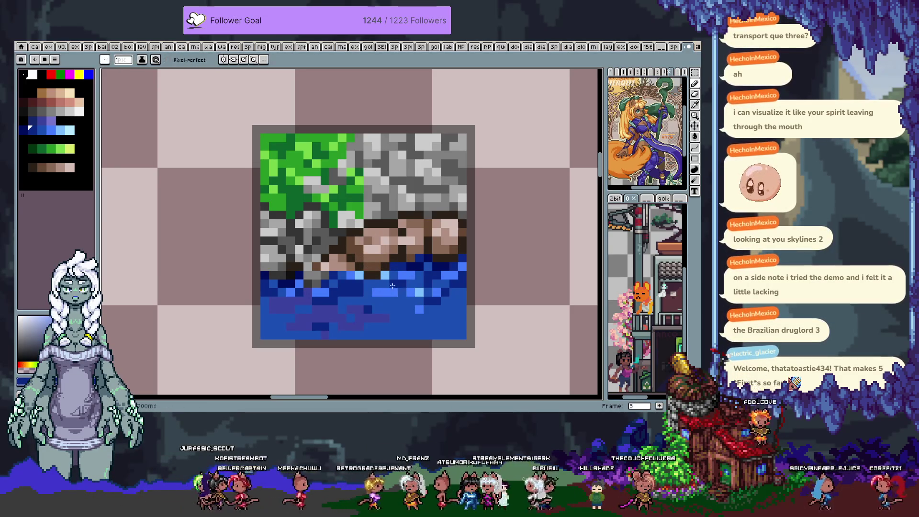
alt+click(392, 269)
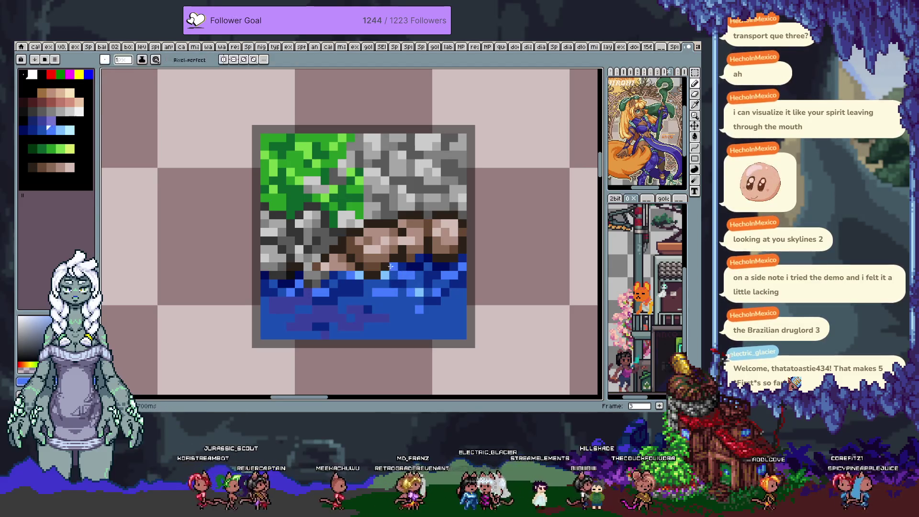
alt+click(360, 284)
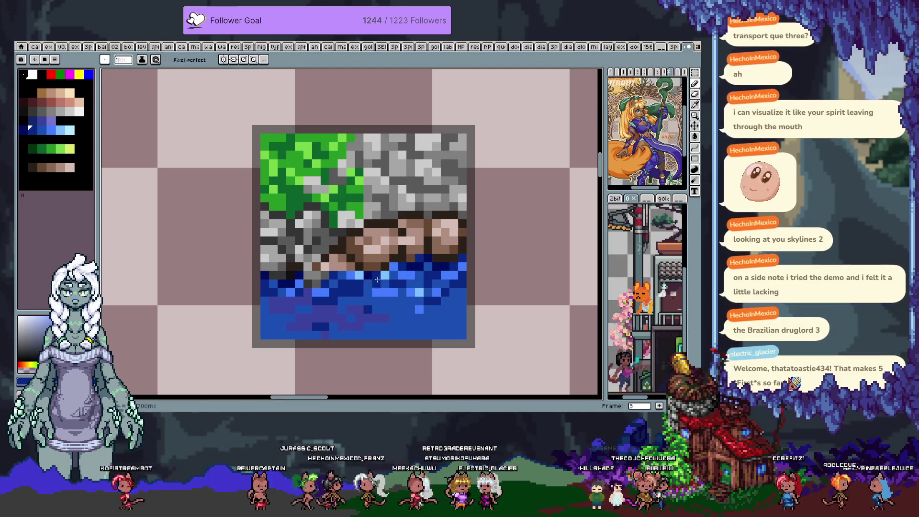
alt+click(385, 281)
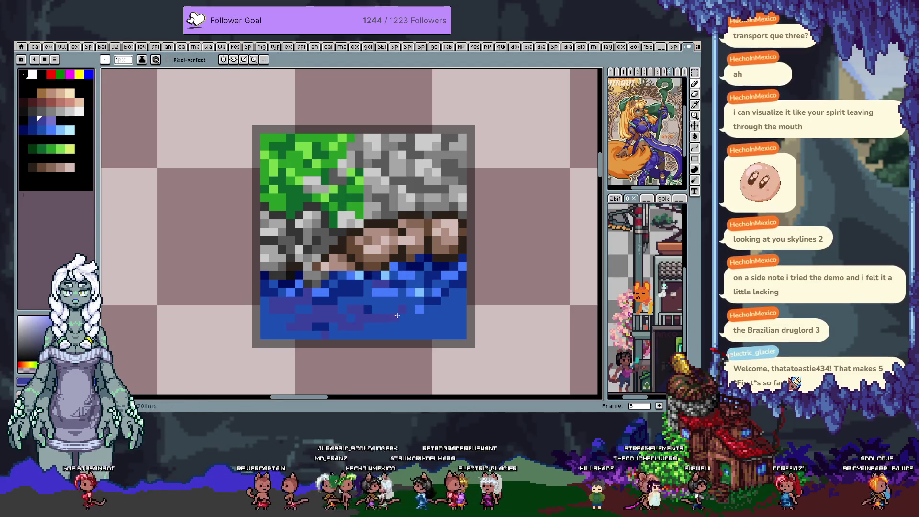
alt+click(332, 268)
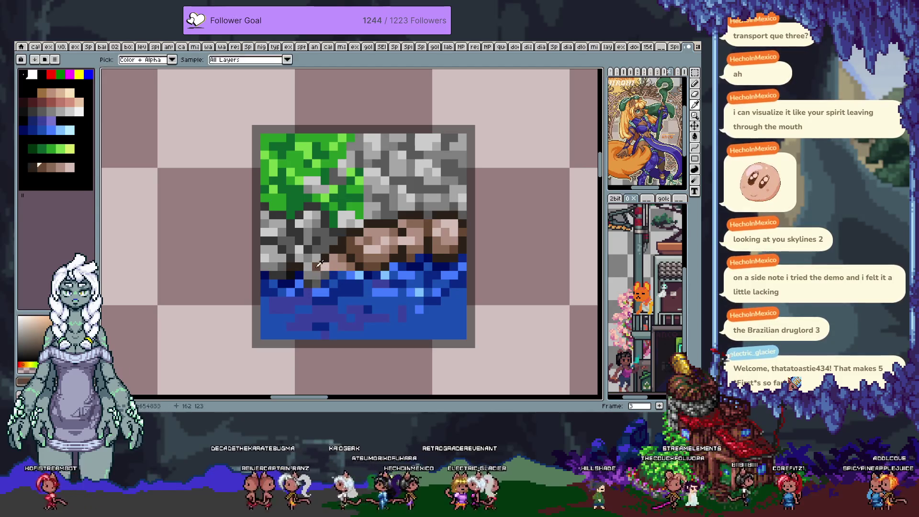
click(325, 286)
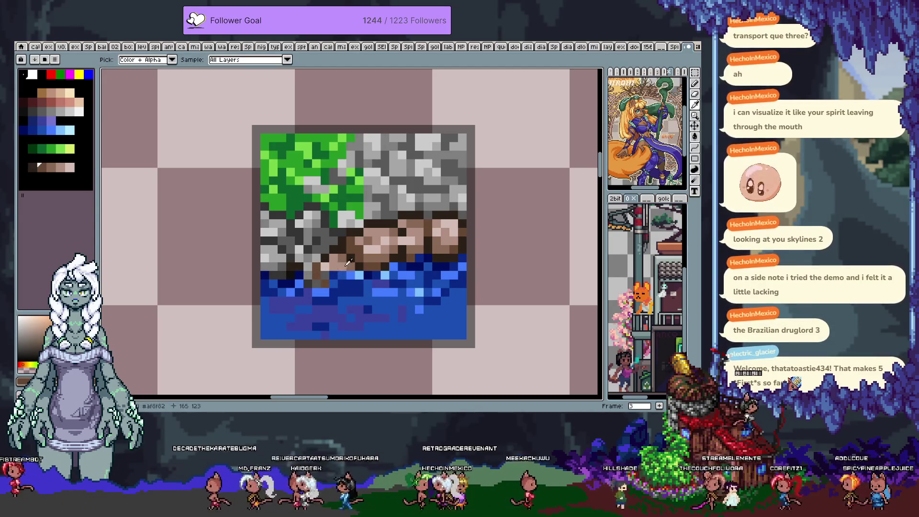
Alternate eyedropping brown and blue shades to continue the stones into the water edge
alt+click(342, 276)
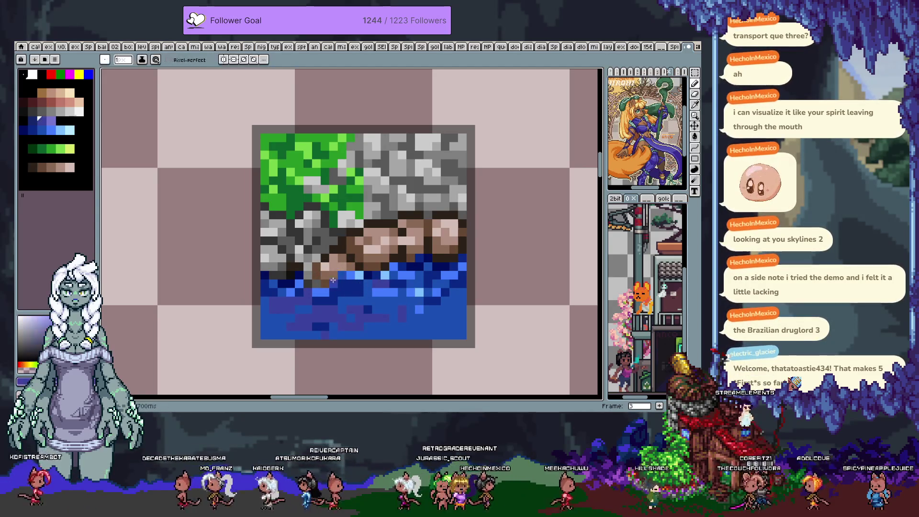
alt+click(333, 277)
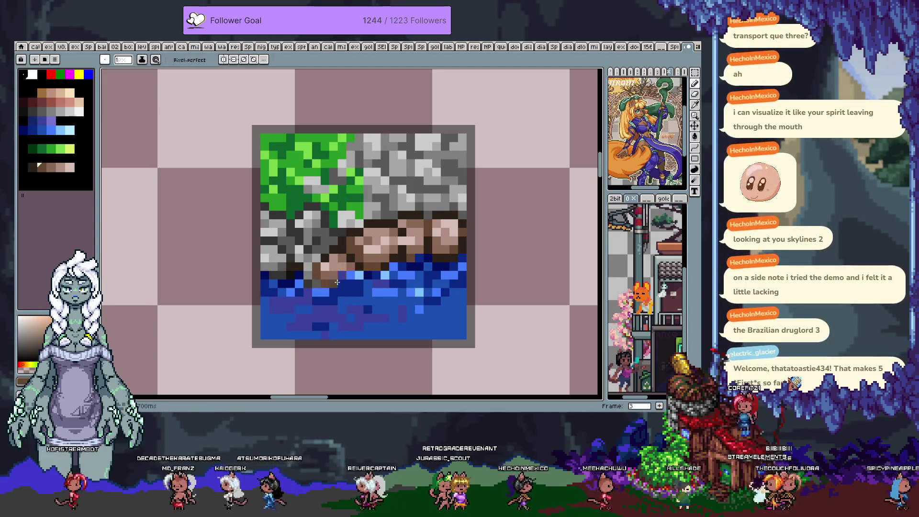
alt+click(327, 284)
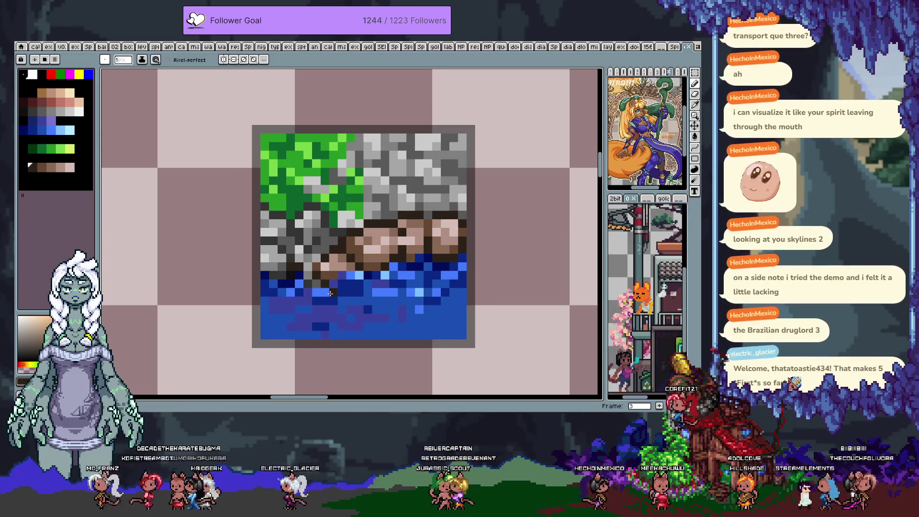
alt+click(399, 230)
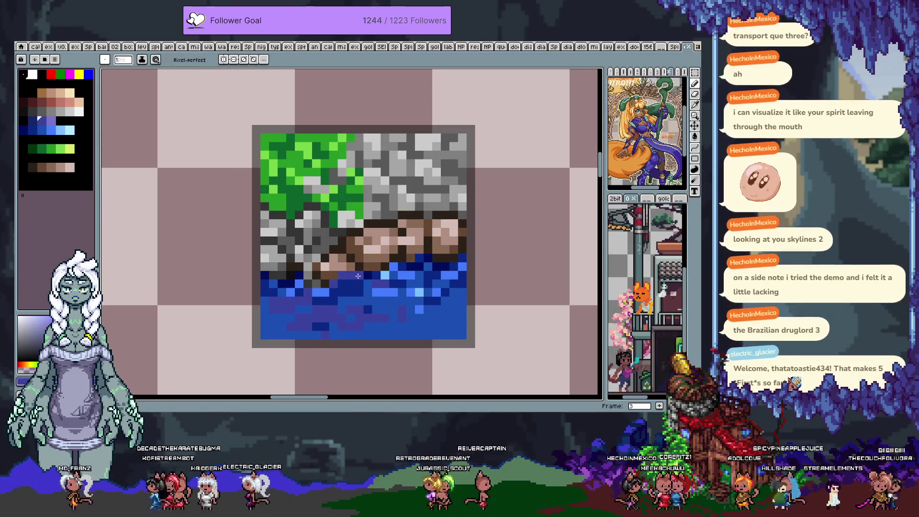
key(alt)
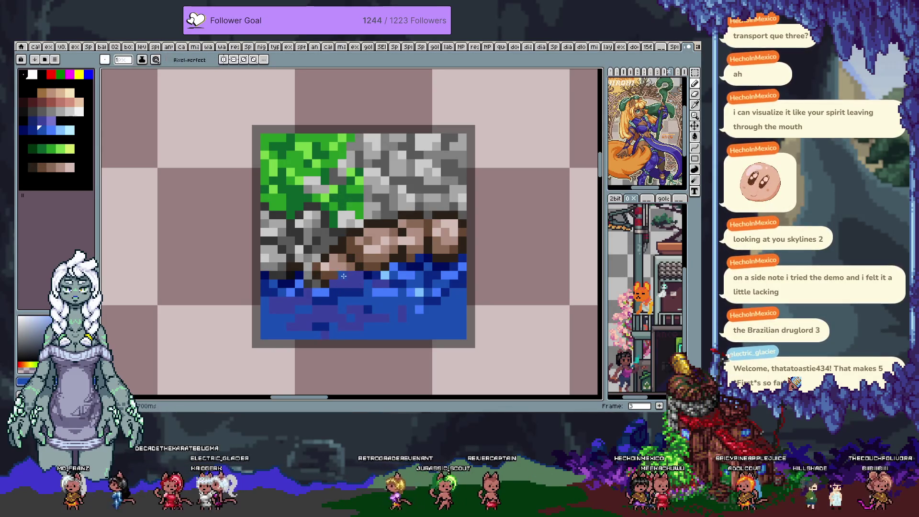
key(alt)
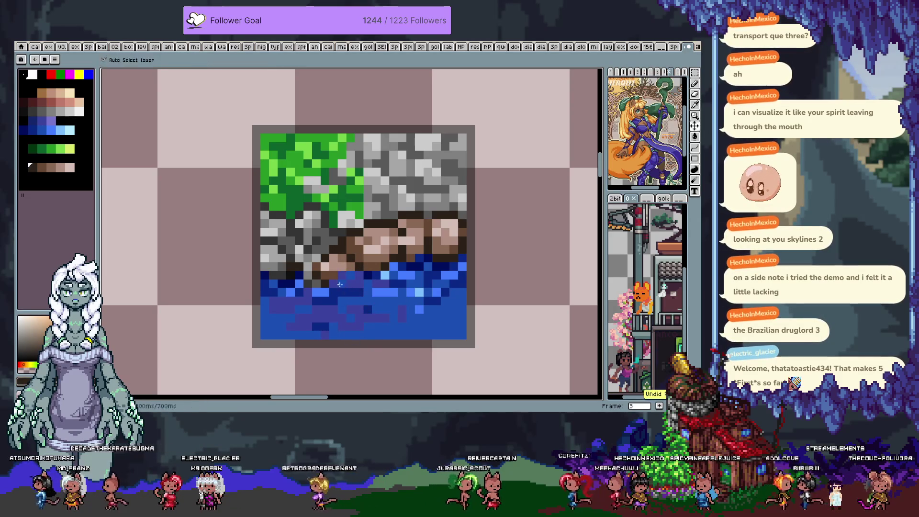
key(alt)
alt+click(334, 273)
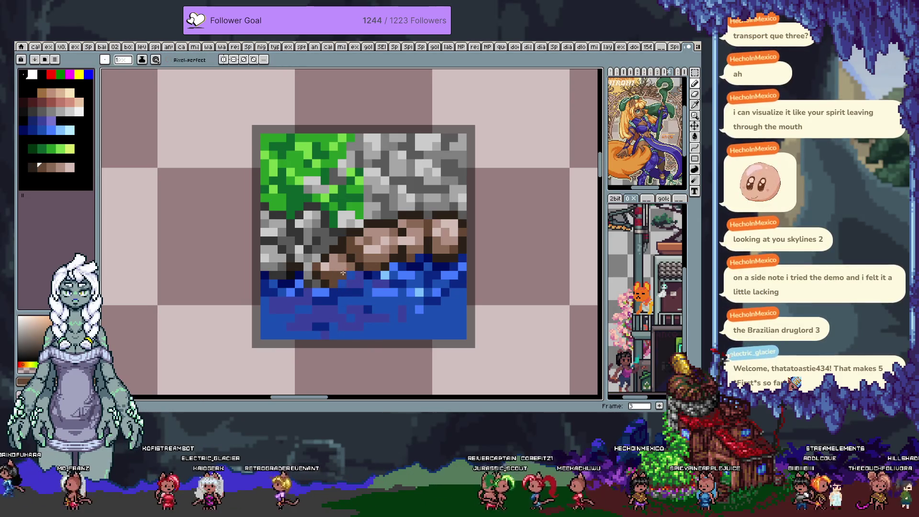
alt+click(342, 287)
alt+click(331, 327)
scroll(376, 231, down, 3)
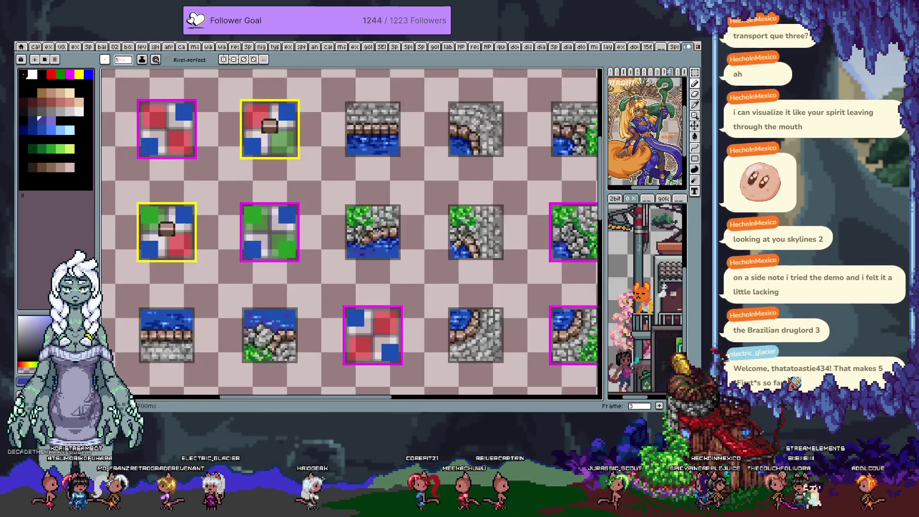
scroll(419, 253, up, 2)
scroll(388, 250, up, 3)
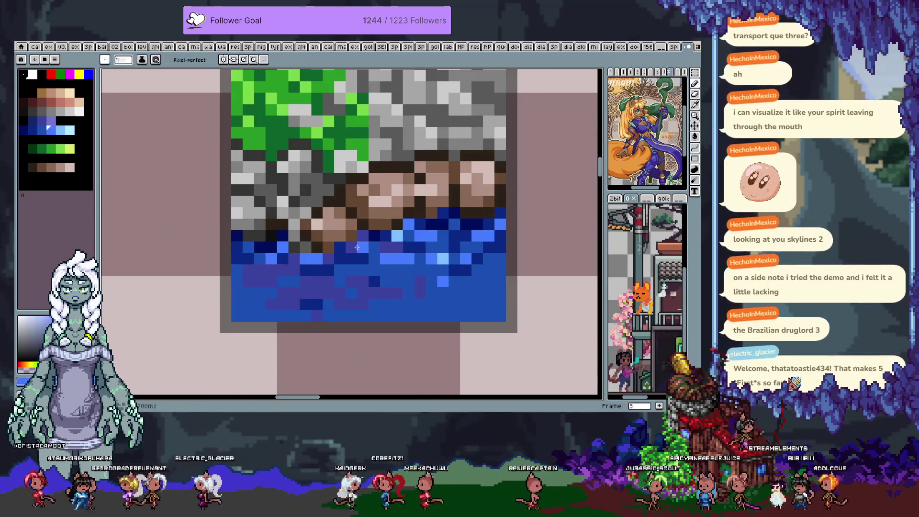
scroll(344, 264, down, 3)
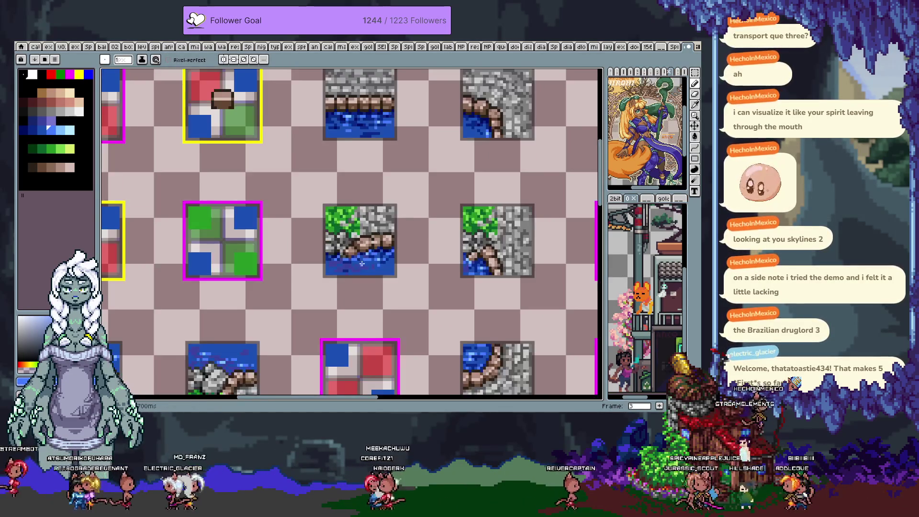
scroll(345, 265, up, 3)
Eyedrop light and dark blues from the water of the grass-stone tile
alt+click(323, 256)
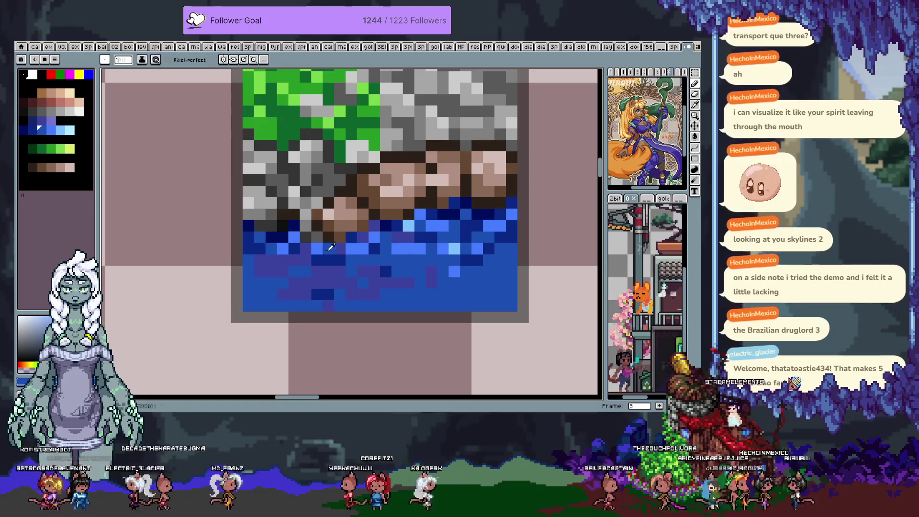
key(alt)
alt+click(408, 225)
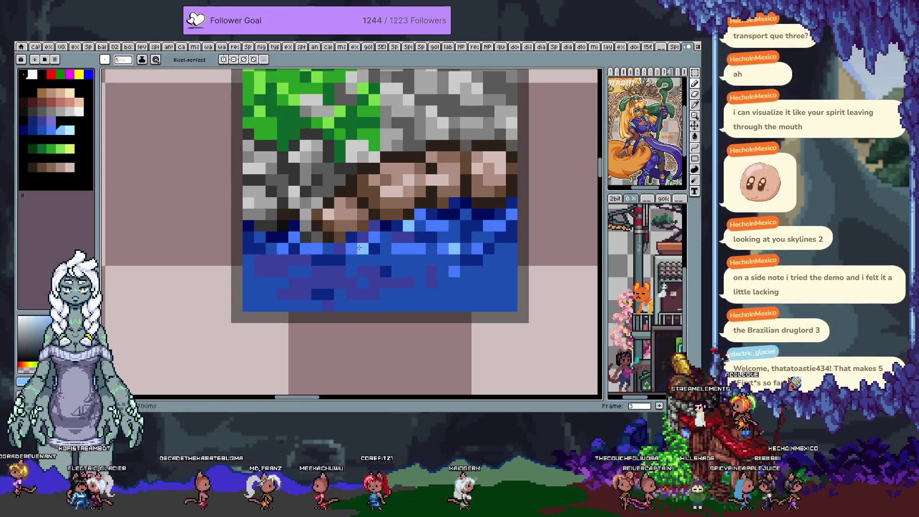
scroll(408, 224, down, 3)
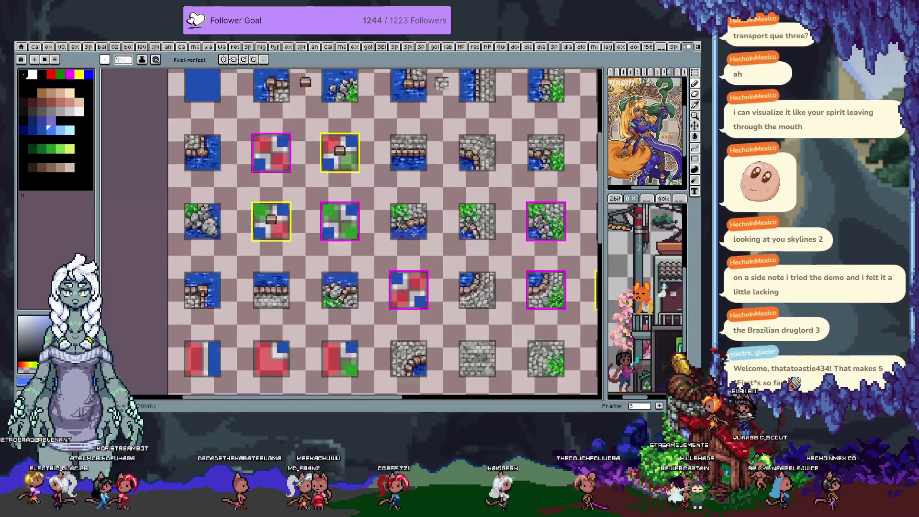
scroll(381, 216, up, 2)
scroll(381, 216, up, 1)
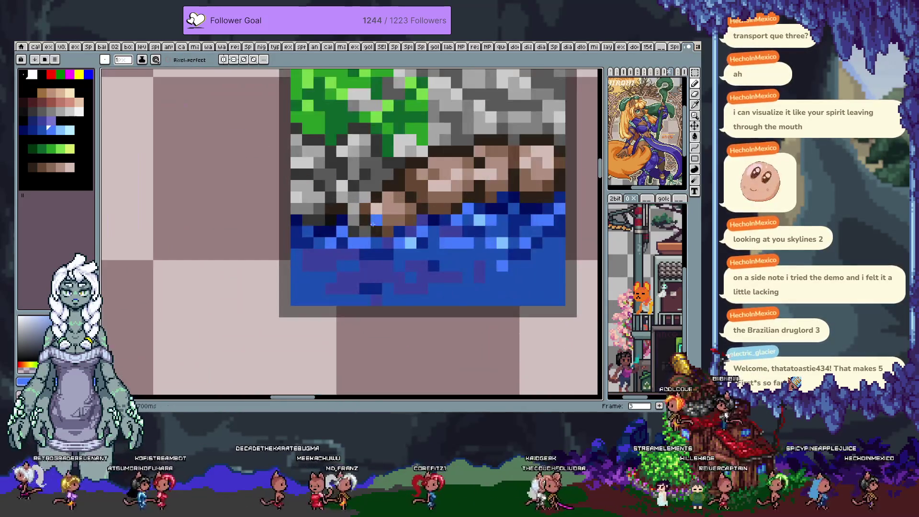
scroll(368, 242, down, 3)
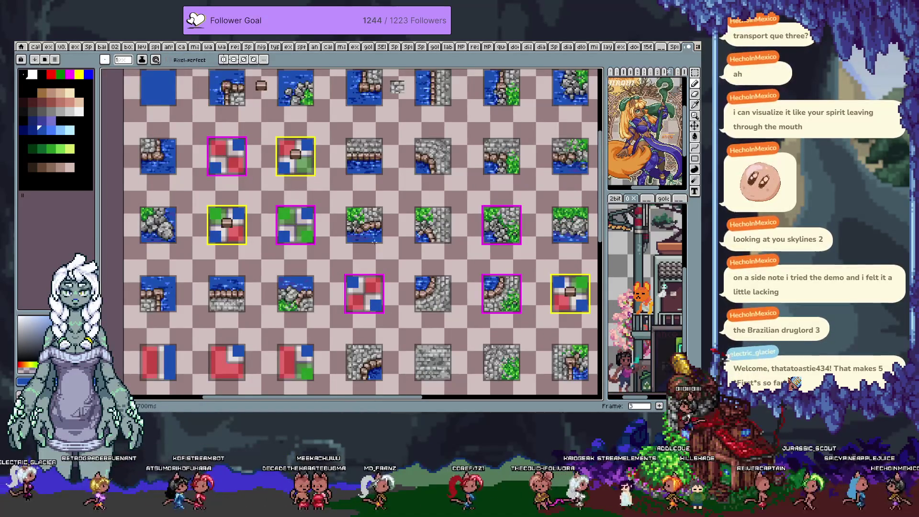
scroll(376, 246, up, 3)
scroll(381, 240, up, 1)
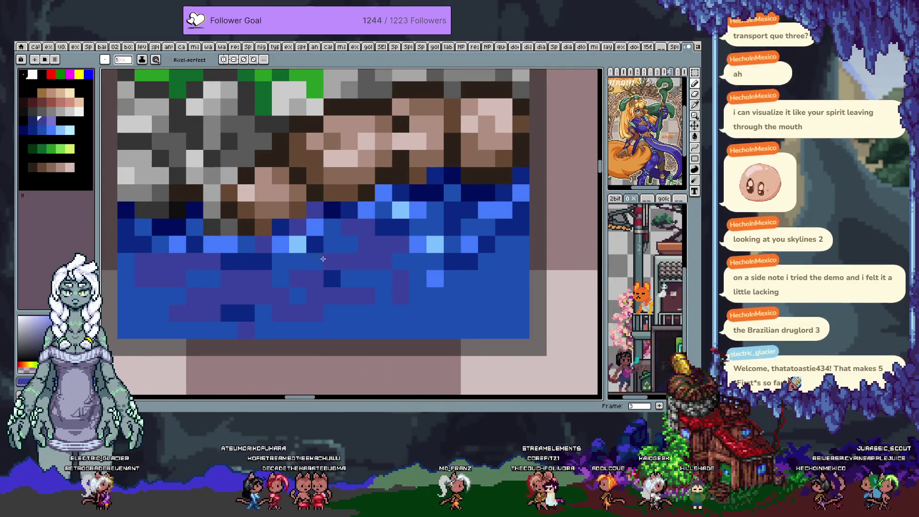
scroll(323, 258, down, 2)
scroll(327, 258, down, 1)
scroll(334, 260, up, 2)
scroll(341, 261, up, 1)
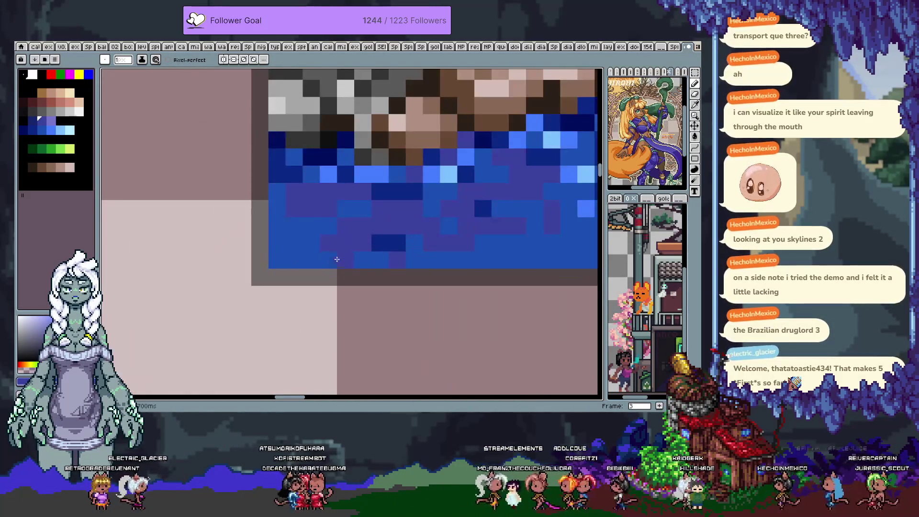
alt+click(323, 218)
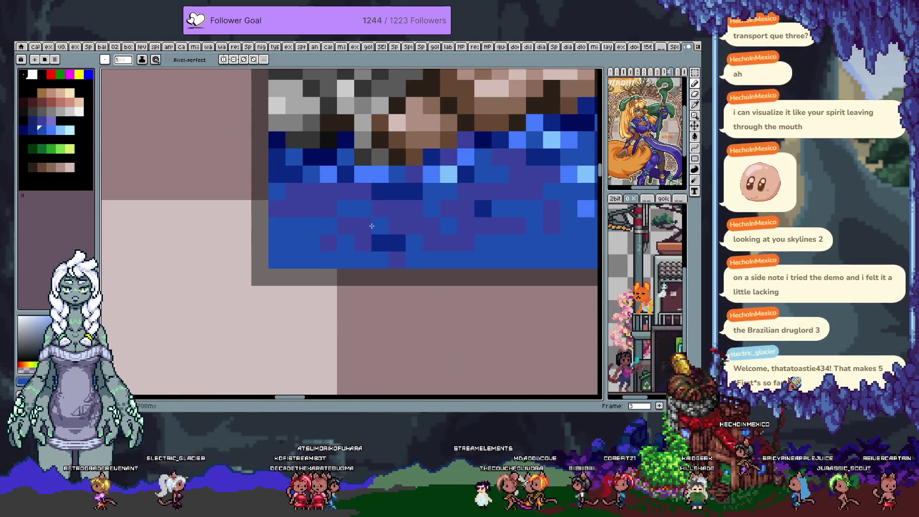
scroll(381, 240, down, 2)
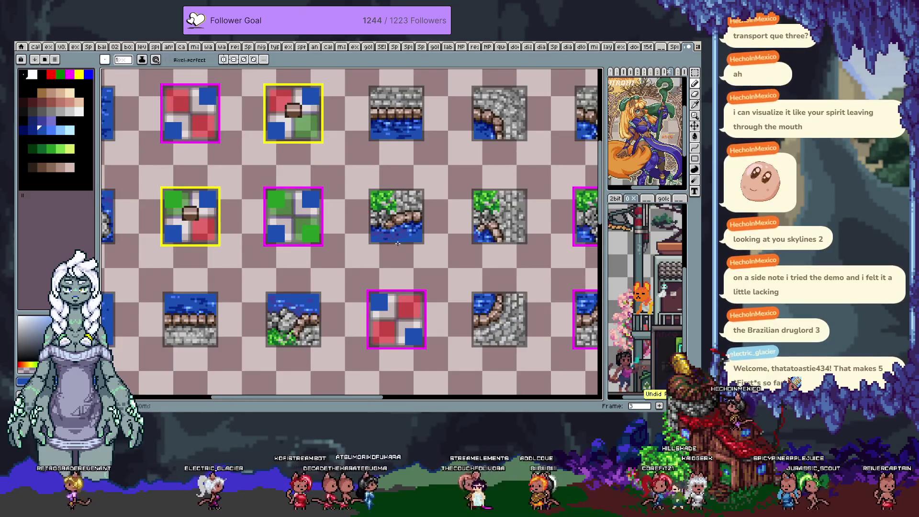
scroll(407, 258, down, 1)
scroll(407, 259, up, 2)
scroll(398, 208, up, 1)
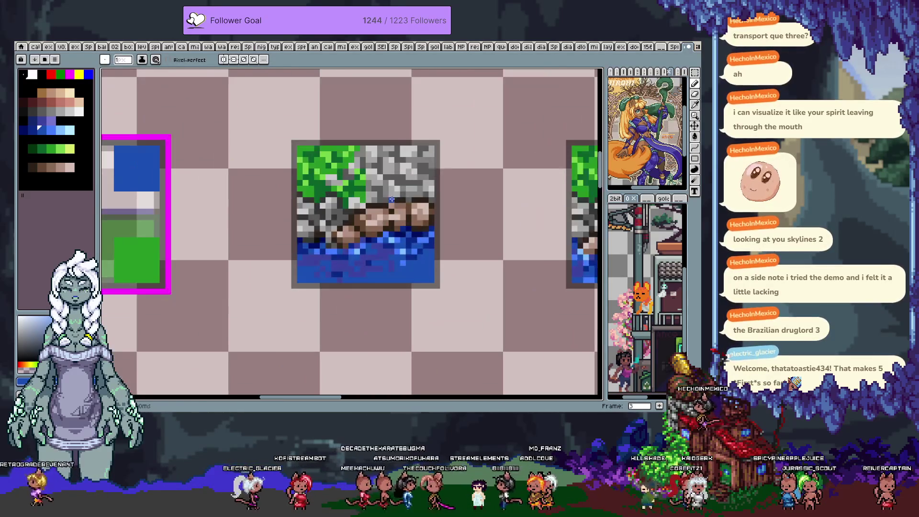
Sample brown and pinkish-brown shades from the stone border as the drawing colour
alt+click(390, 219)
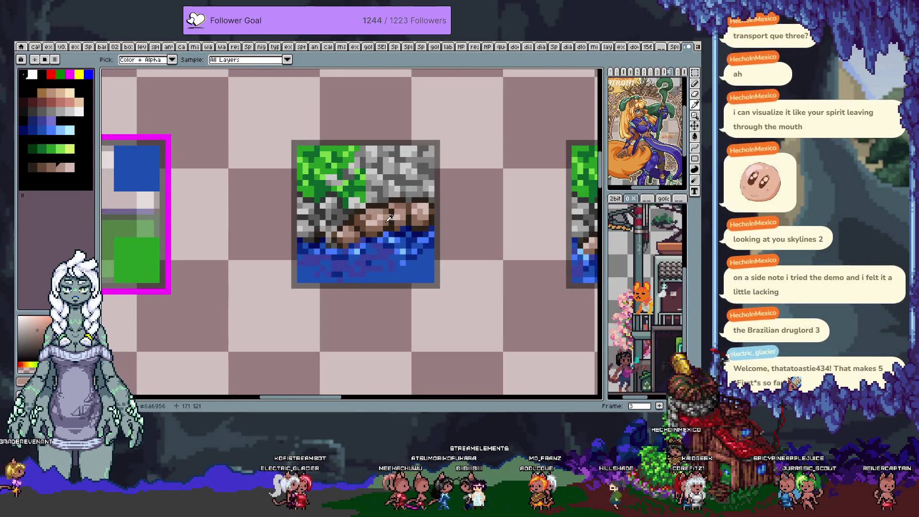
scroll(399, 225, up, 2)
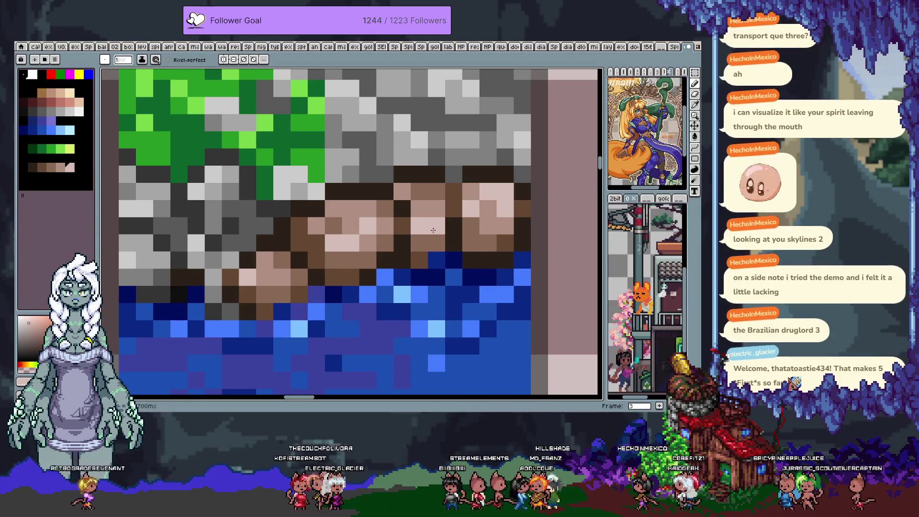
alt+click(402, 203)
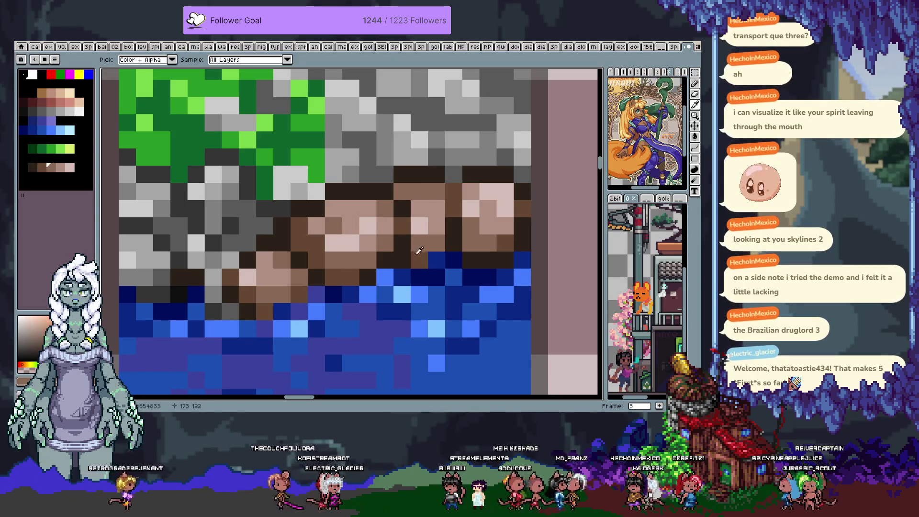
alt+click(402, 193)
scroll(403, 187, down, 4)
scroll(398, 188, up, 1)
scroll(395, 188, up, 2)
scroll(394, 188, up, 1)
alt+click(369, 180)
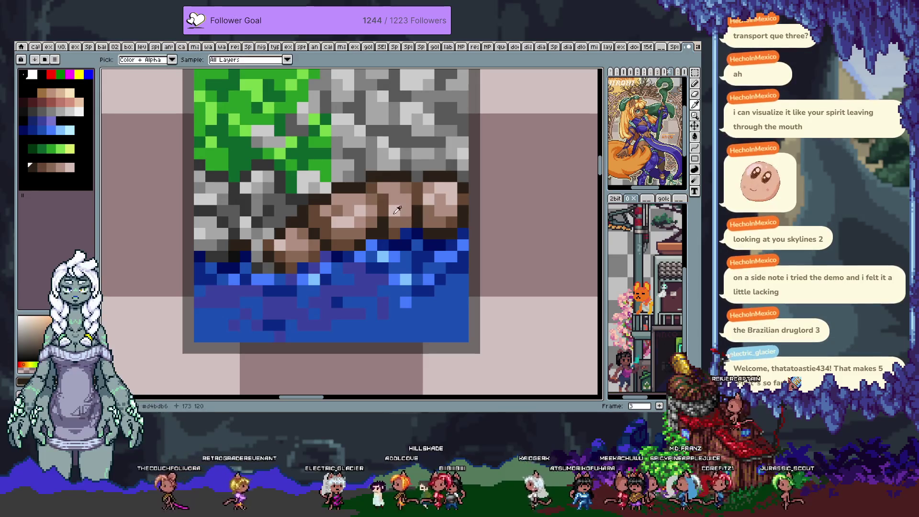
alt+click(402, 208)
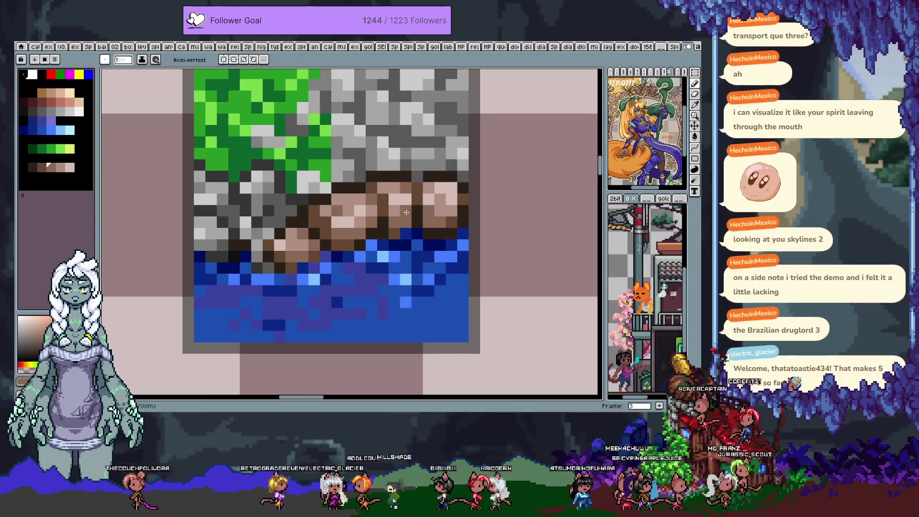
scroll(403, 205, down, 3)
scroll(403, 197, up, 2)
alt+click(402, 194)
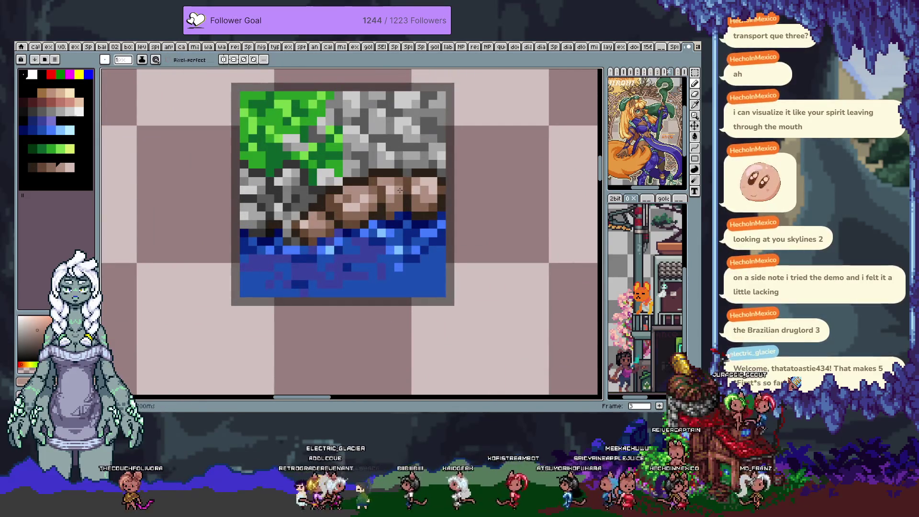
alt+click(411, 188)
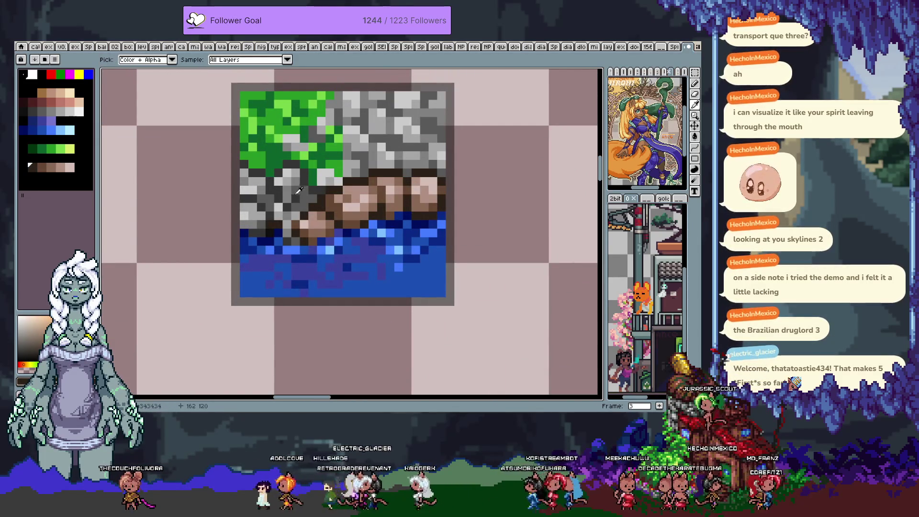
scroll(315, 186, down, 3)
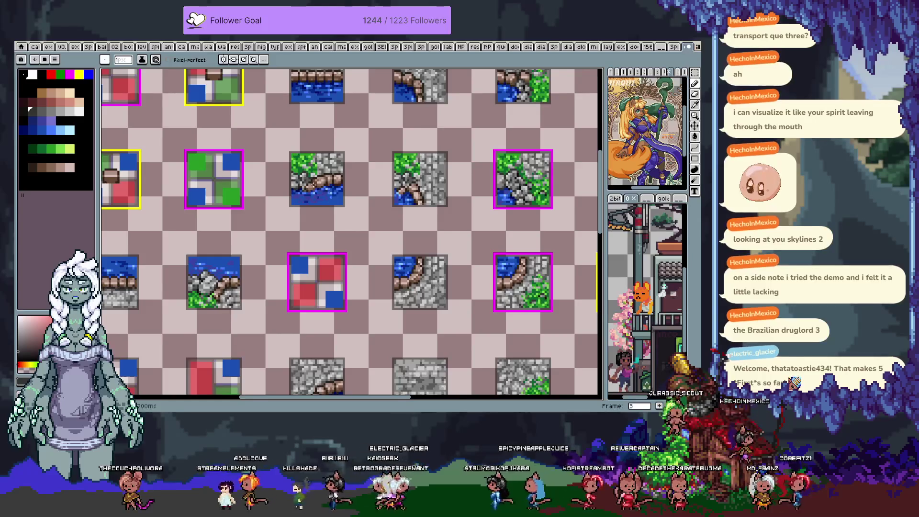
scroll(307, 166, up, 3)
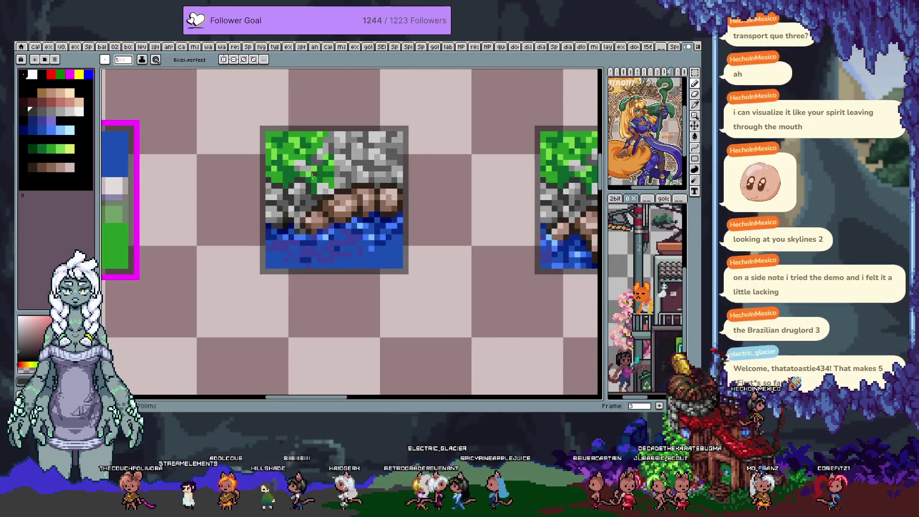
Eyedrop a grey from the rocky area, then return to the Pencil and back to the eyedropper
key(alt)
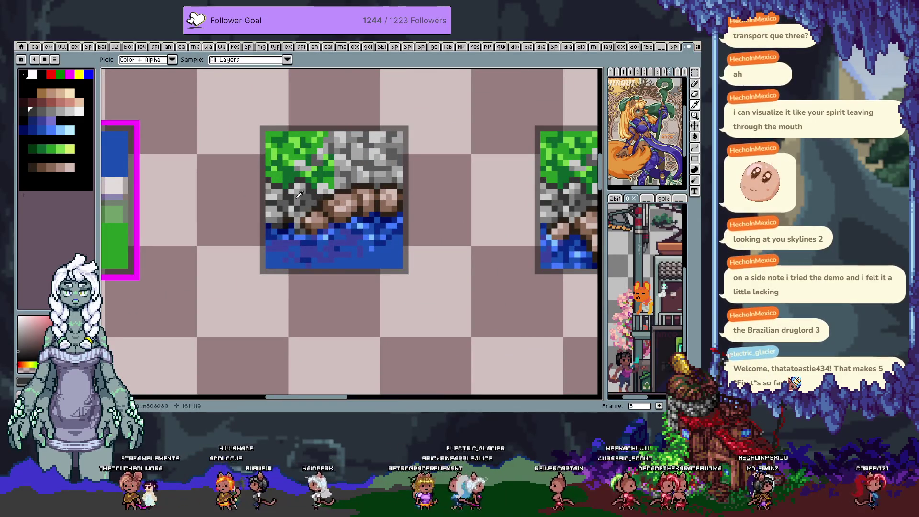
alt+click(302, 193)
scroll(308, 202, down, 3)
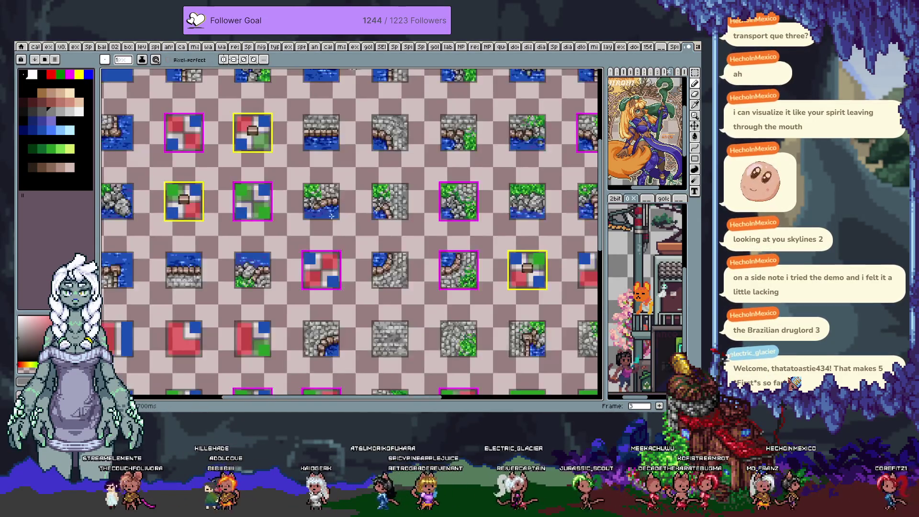
scroll(288, 204, up, 4)
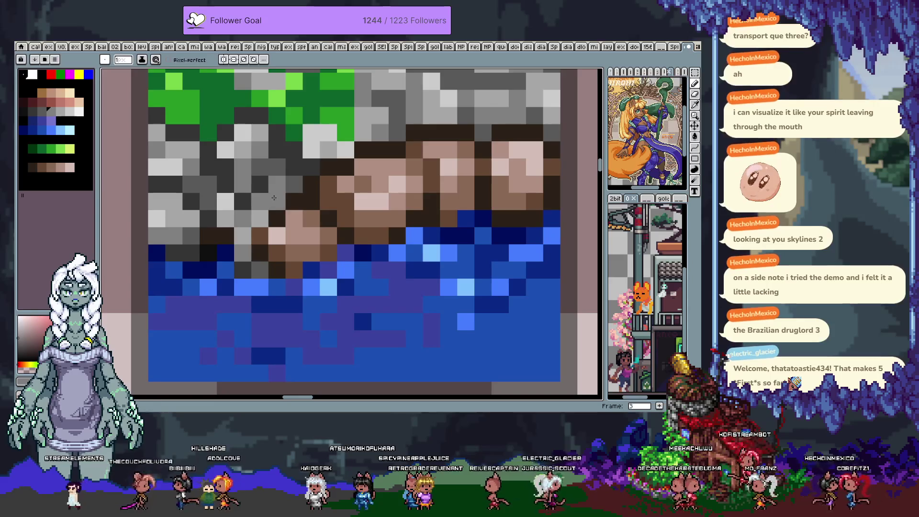
scroll(287, 204, down, 2)
scroll(287, 202, down, 1)
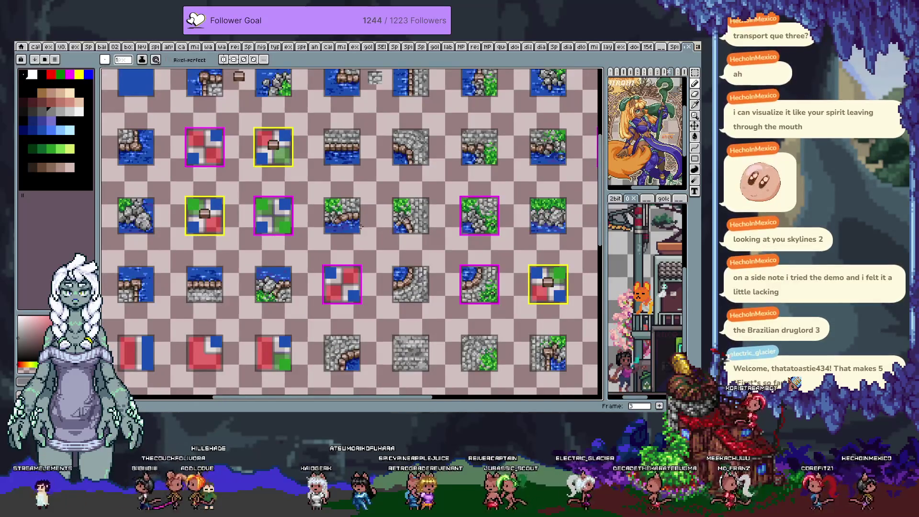
scroll(320, 218, up, 2)
scroll(319, 217, up, 1)
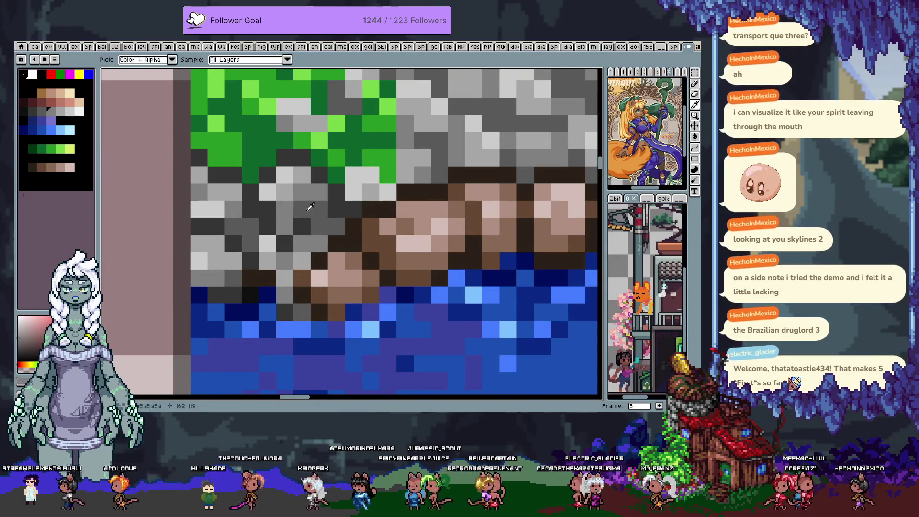
scroll(316, 208, down, 3)
scroll(337, 221, down, 3)
scroll(337, 222, up, 3)
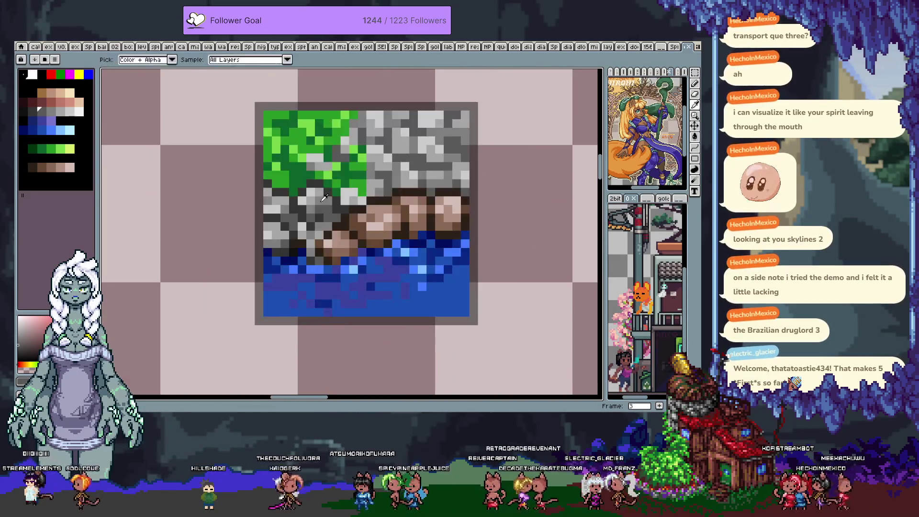
right_click(335, 201)
scroll(352, 223, down, 3)
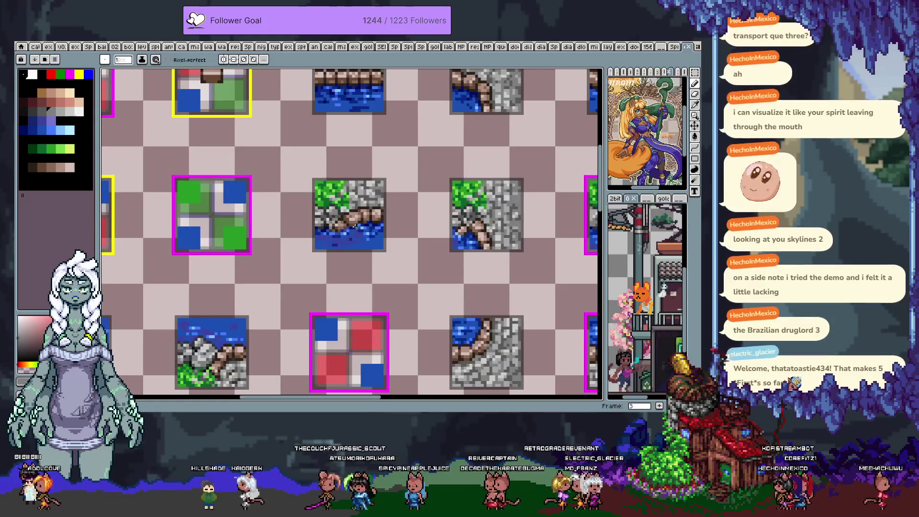
scroll(336, 215, up, 3)
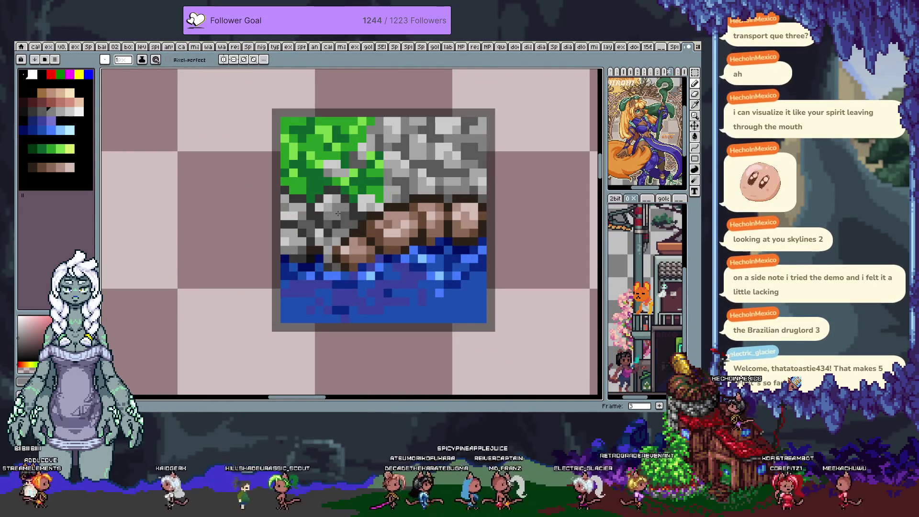
scroll(338, 213, down, 3)
scroll(355, 222, down, 2)
scroll(377, 232, up, 2)
key(b)
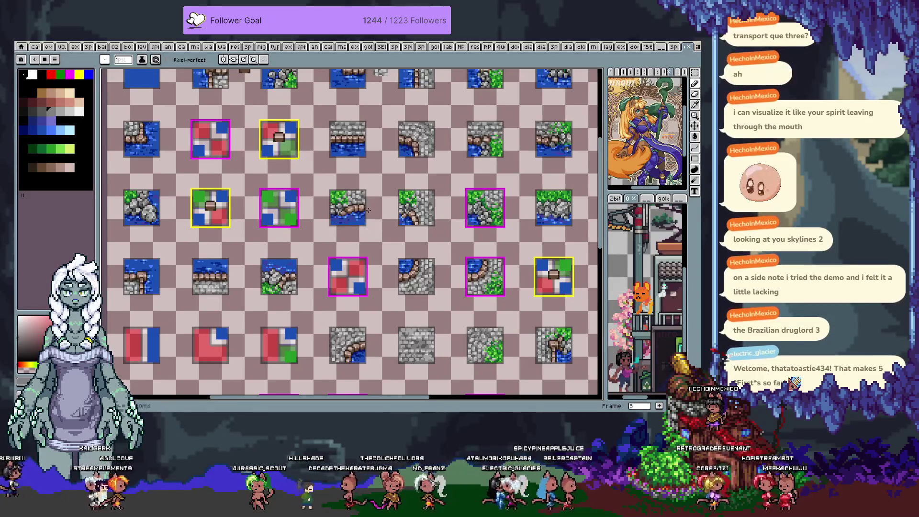
scroll(365, 200, up, 2)
scroll(344, 216, up, 2)
key(i)
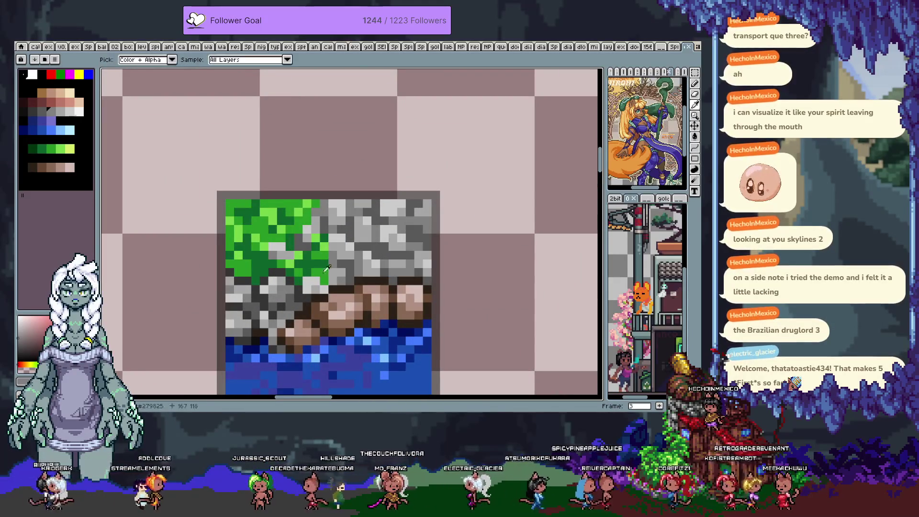
Sample green from the grass and dot a few green moss pixels into the grey stone area
key(b)
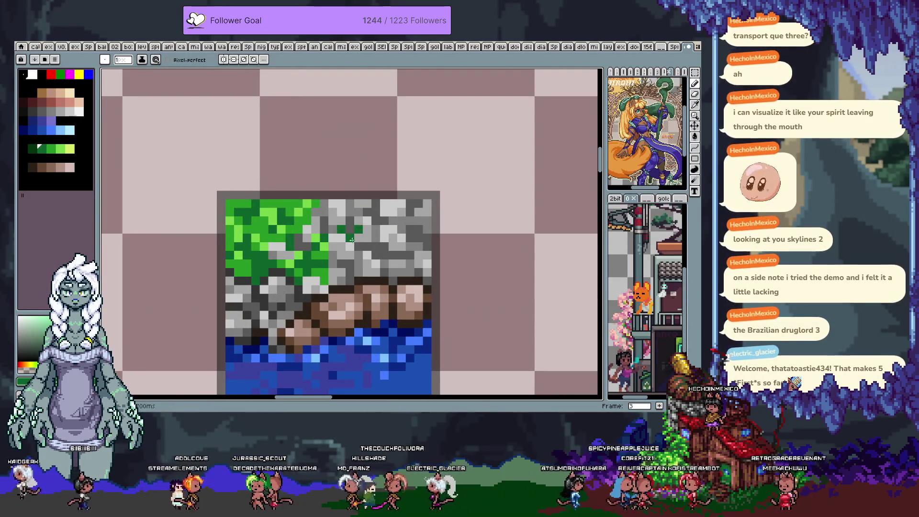
alt+click(326, 214)
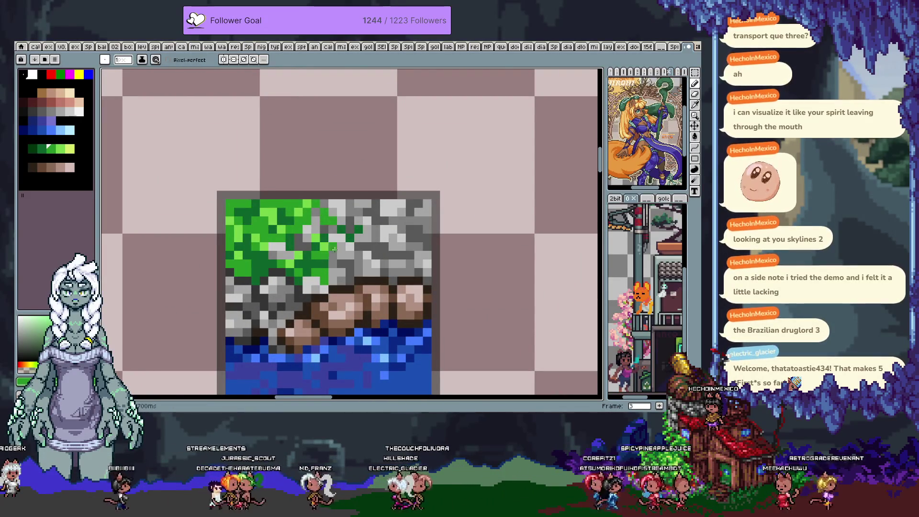
alt+click(350, 271)
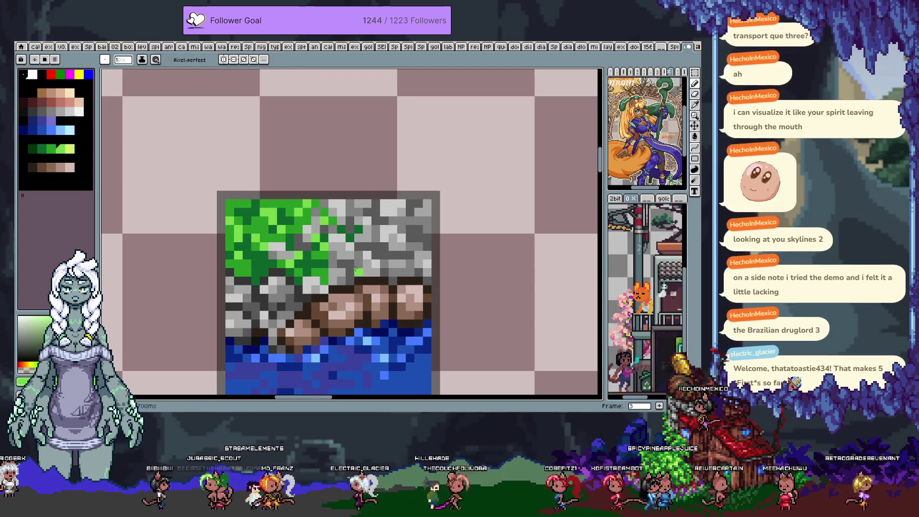
alt+click(332, 263)
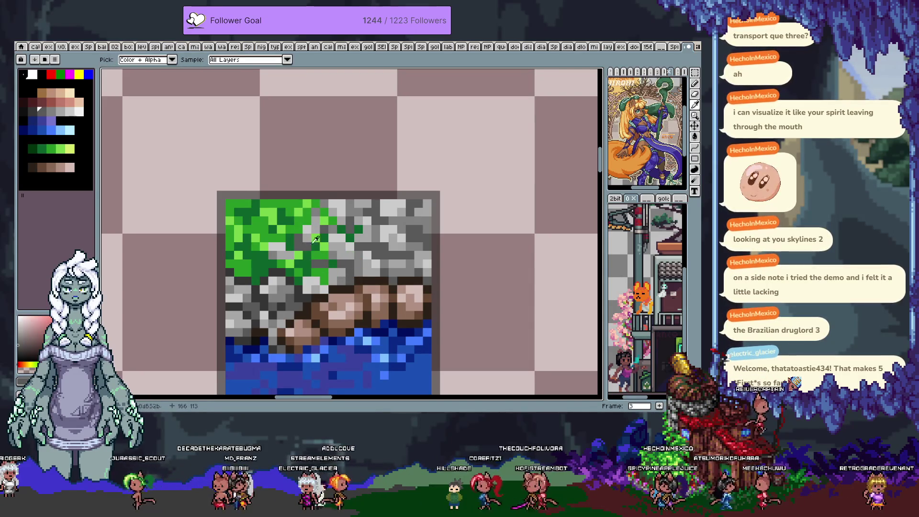
alt+click(403, 267)
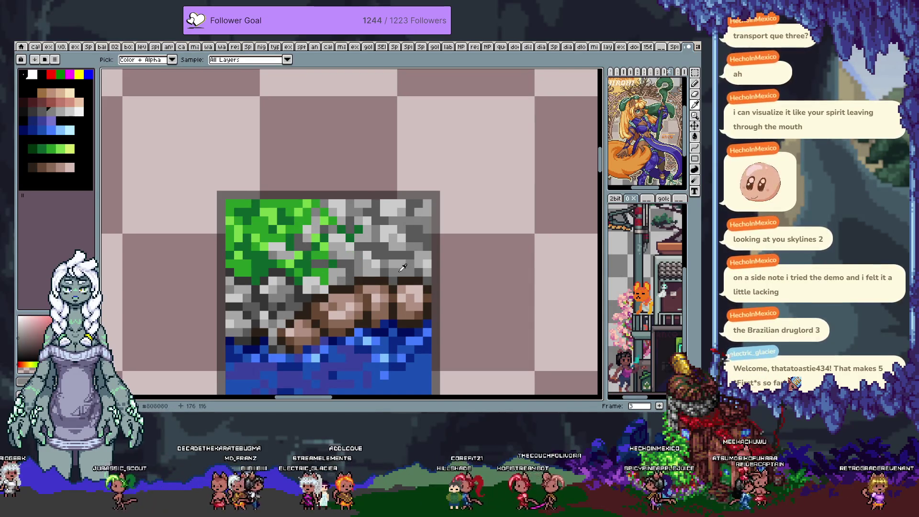
alt+click(326, 276)
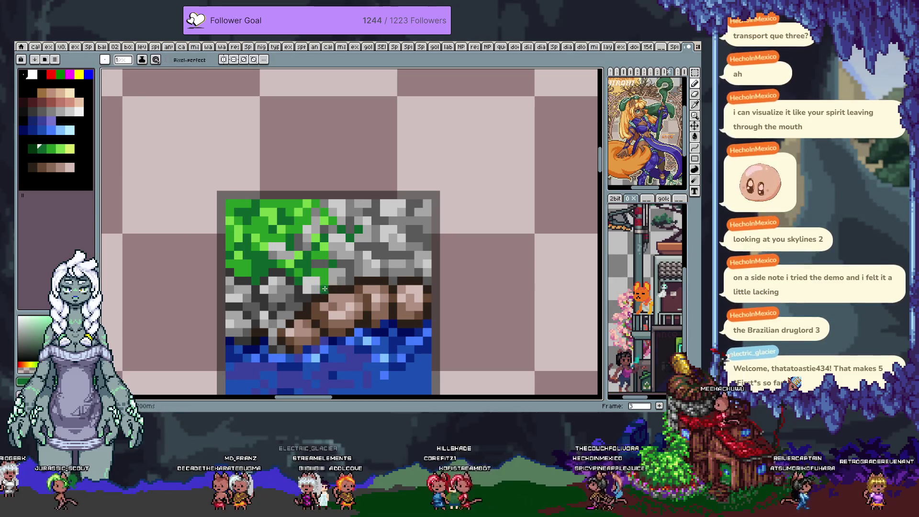
click(254, 309)
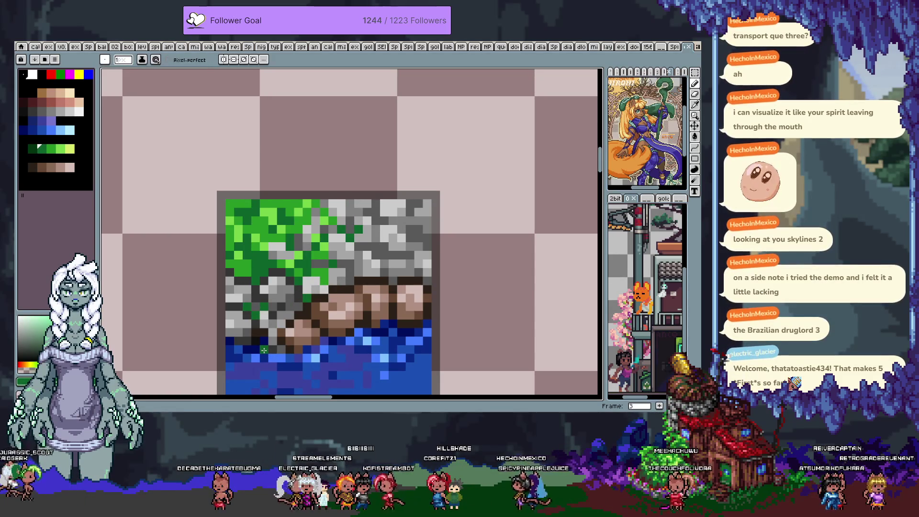
click(260, 298)
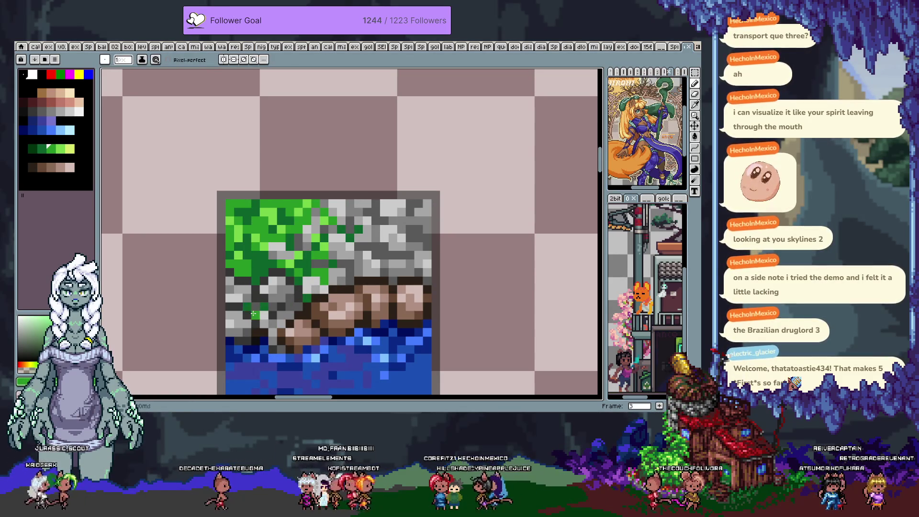
scroll(252, 314, down, 3)
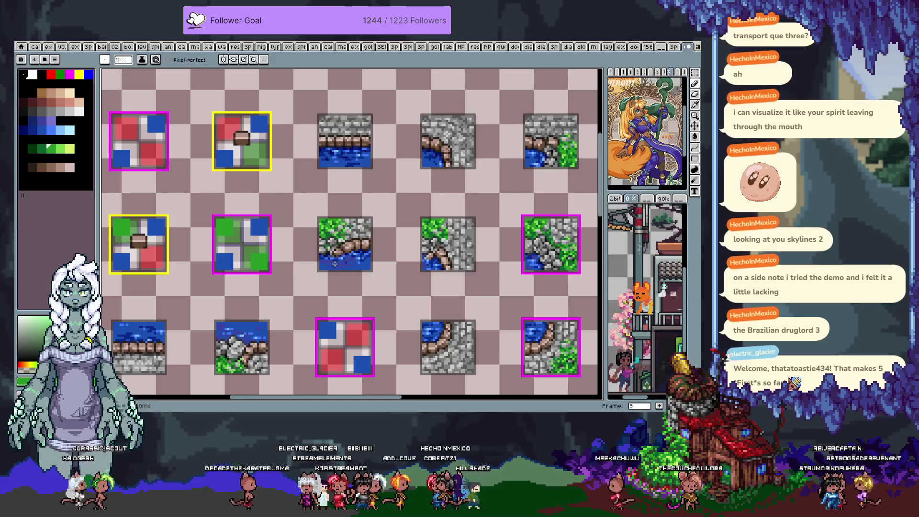
scroll(365, 261, up, 1)
scroll(355, 250, up, 1)
Sample two blues from the water, then switch to the selection tool and shift the view
key(alt)
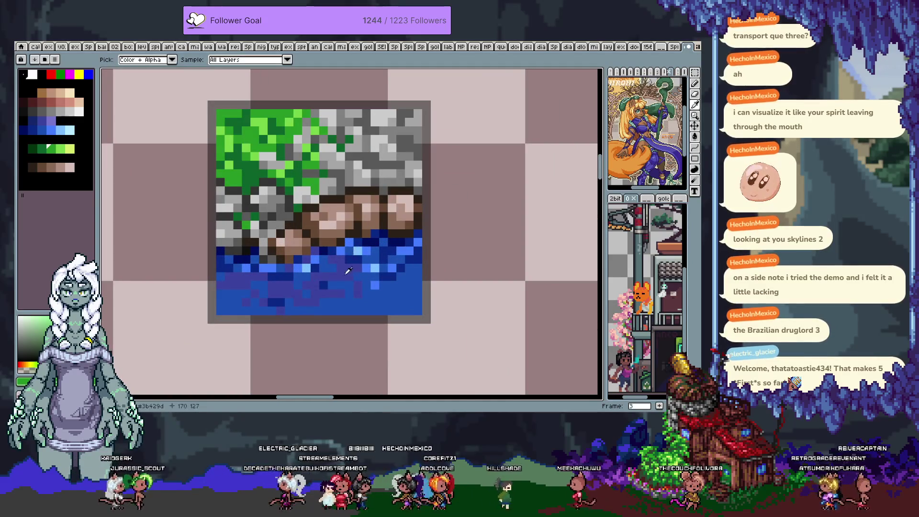
alt+click(350, 269)
scroll(337, 272, down, 2)
scroll(288, 284, up, 2)
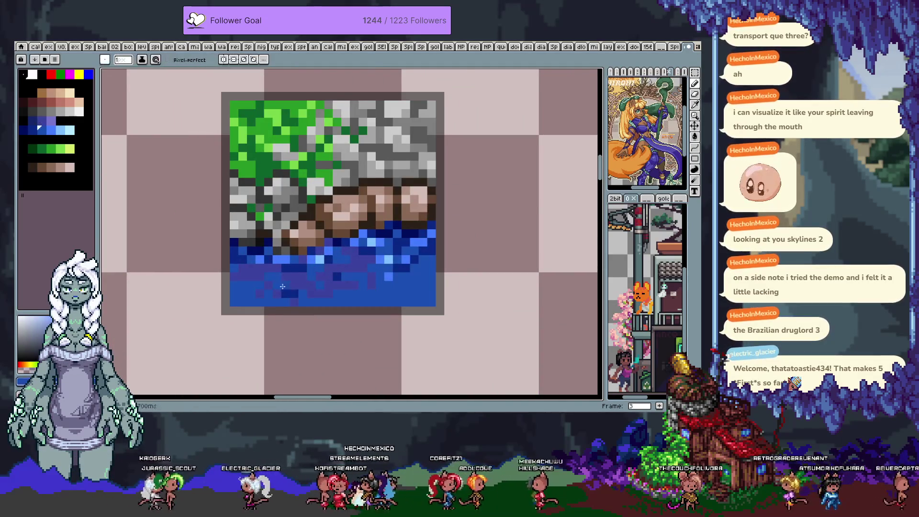
scroll(282, 285, down, 2)
scroll(287, 273, up, 2)
scroll(291, 260, up, 1)
alt+click(225, 290)
scroll(306, 306, down, 2)
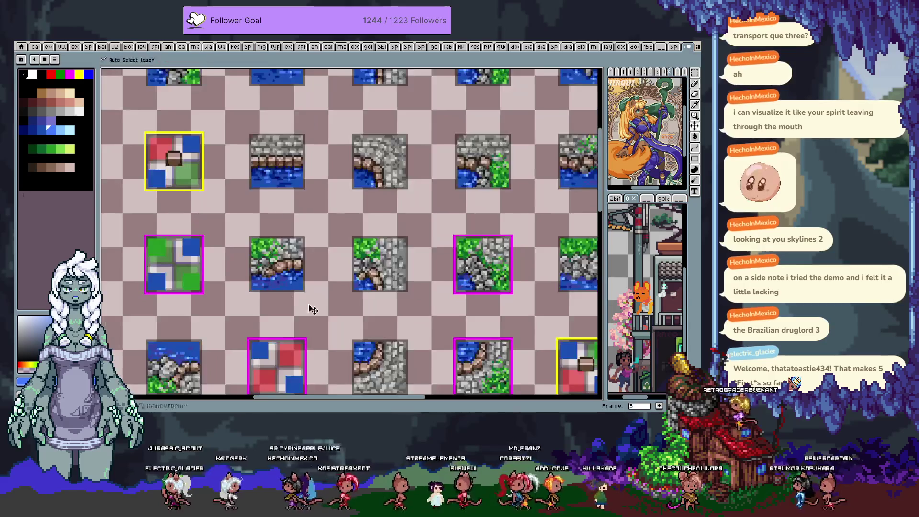
scroll(292, 297, down, 1)
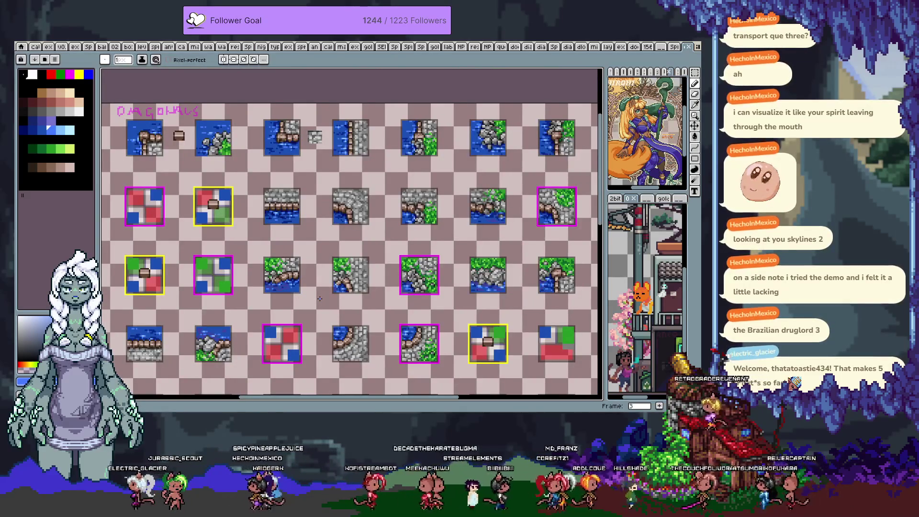
key(m)
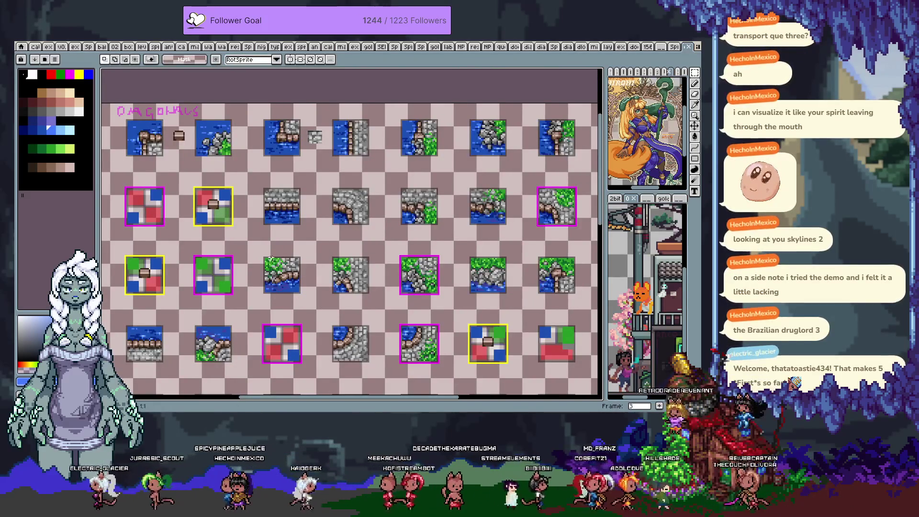
drag(243, 256, 287, 256)
Step back through the tileset frames to reach the tile map frame
key(Left)
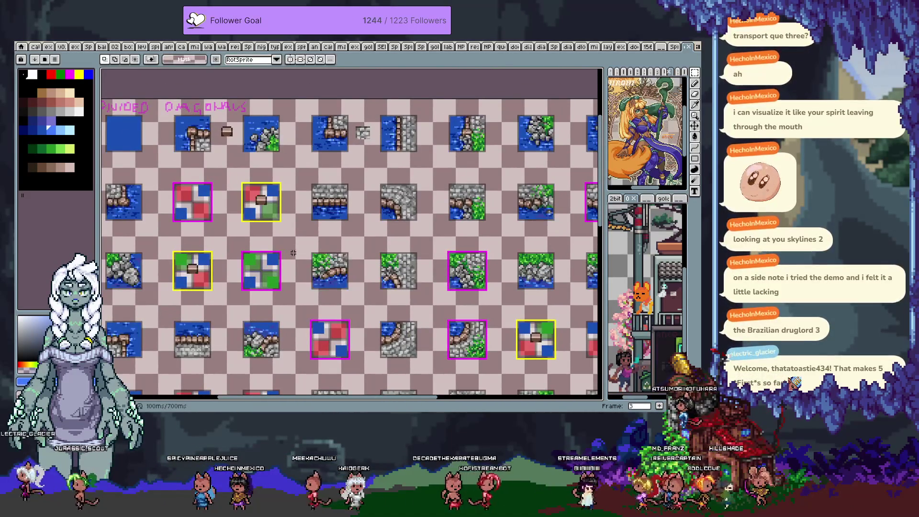
key(Left)
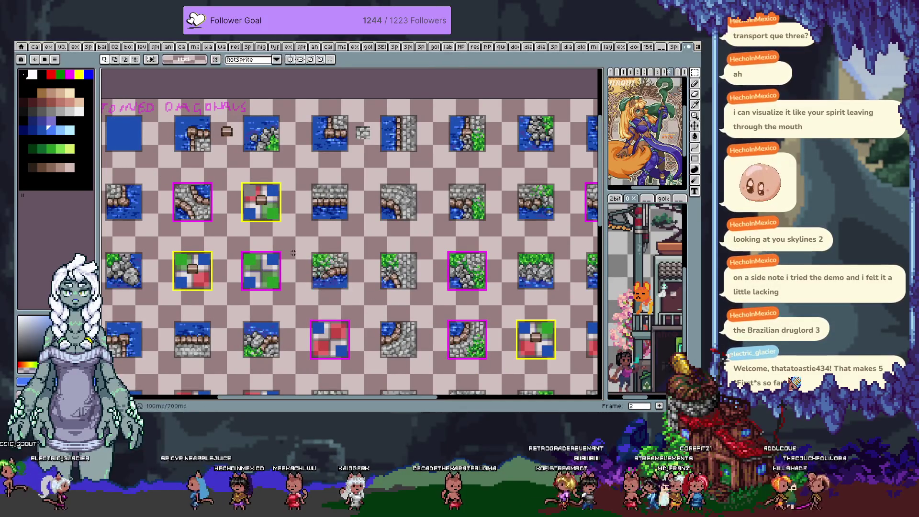
key(Left)
key(Left)
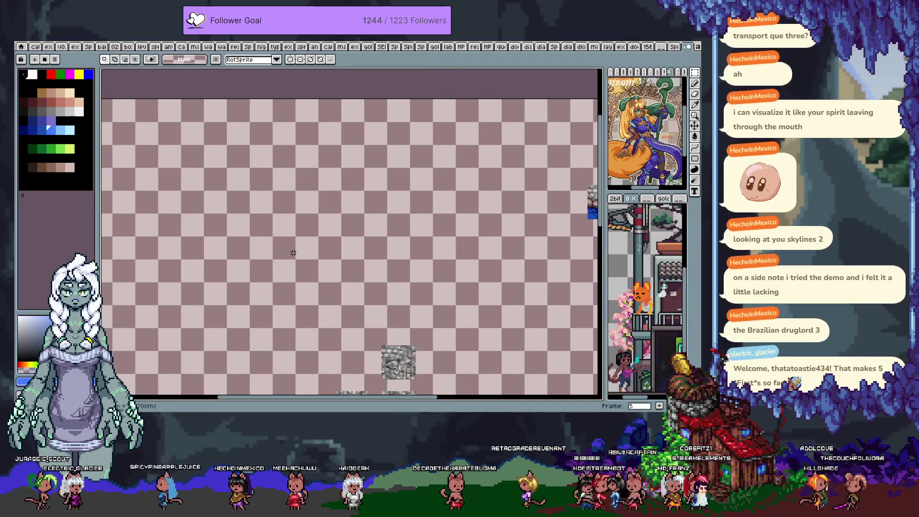
key(Left)
key(Left)
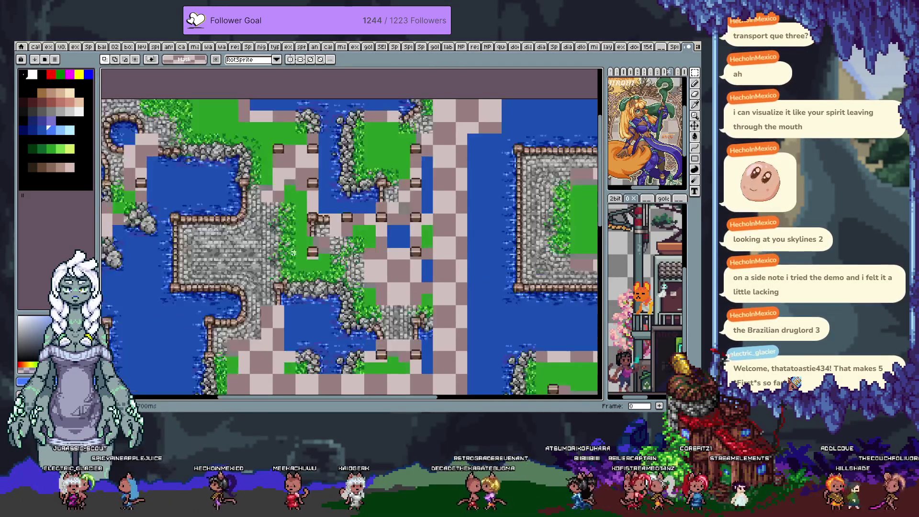
key(Left)
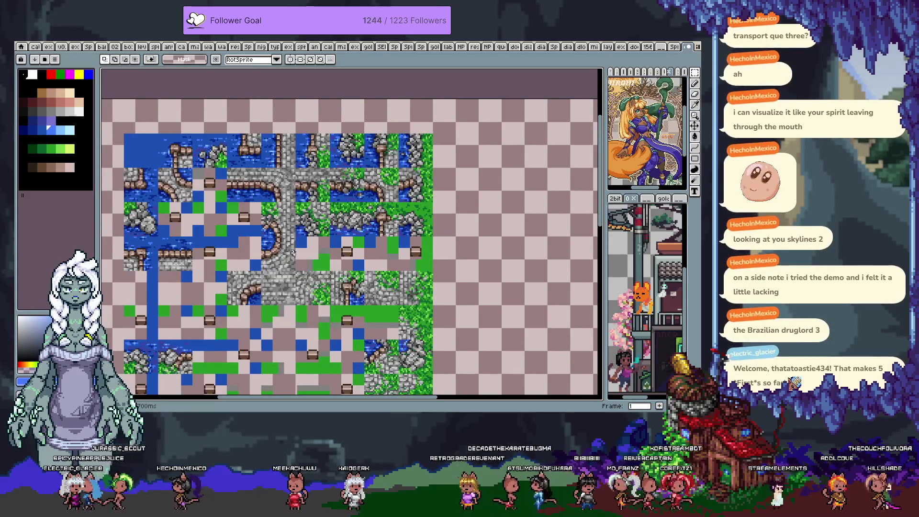
scroll(316, 194, up, 1)
scroll(359, 209, up, 1)
Paste the copied grass-stone-water tile into a placeholder map cell, nudge it left and commit it
key(ctrl+apostrophe)
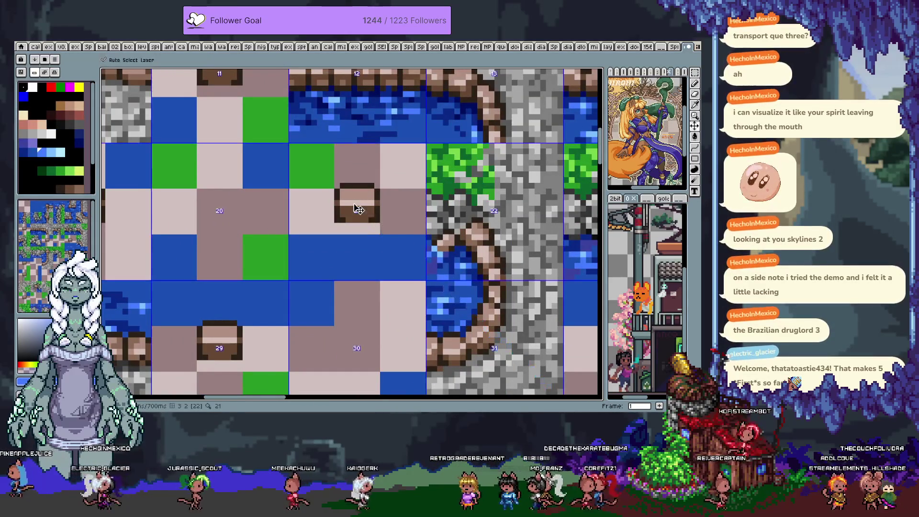
key(ctrl+v)
drag(316, 231, 339, 220)
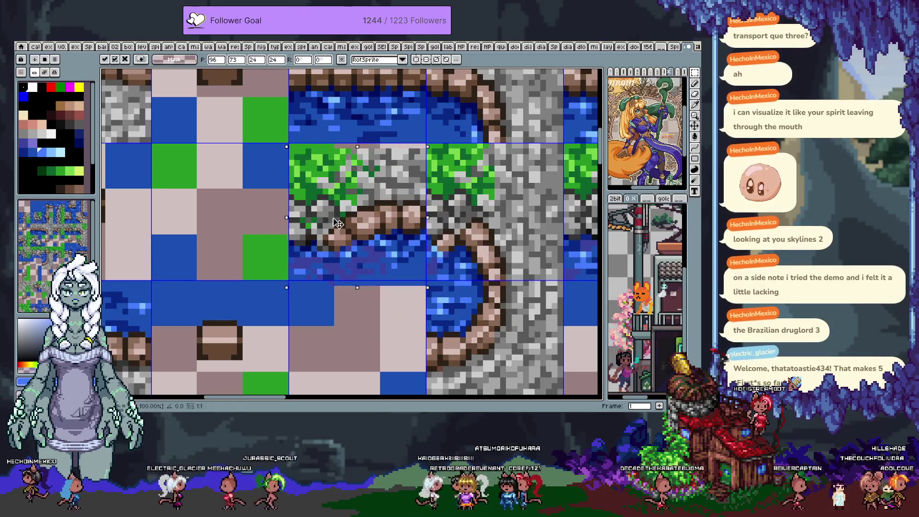
key(Left)
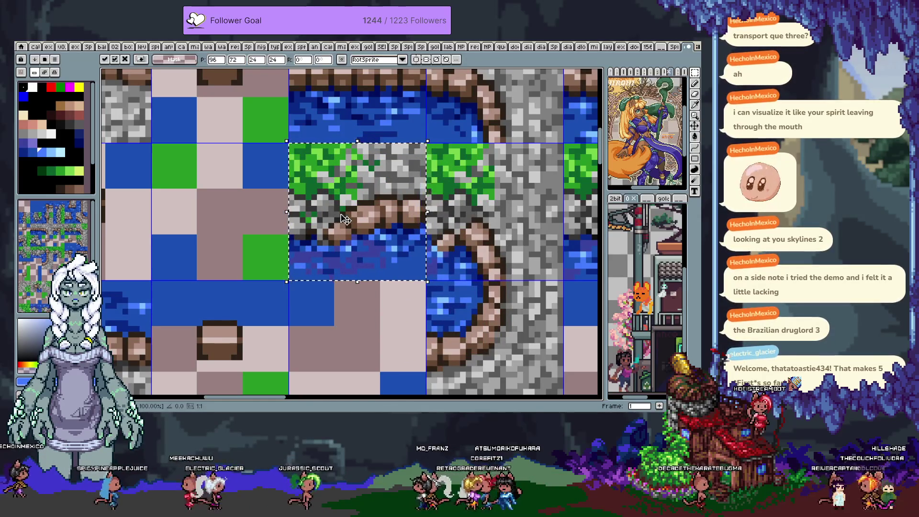
key(Return)
scroll(342, 212, down, 2)
scroll(341, 213, down, 2)
scroll(388, 250, up, 1)
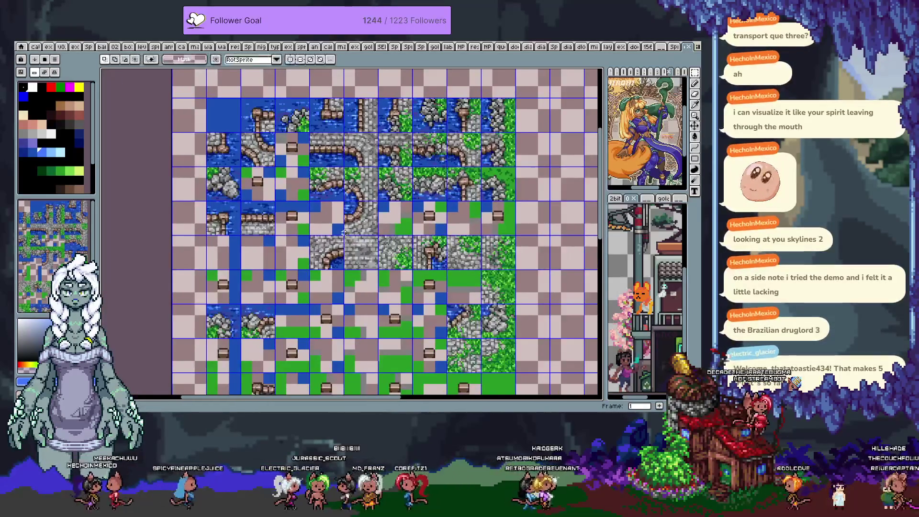
scroll(357, 231, down, 1)
key(ctrl+z)
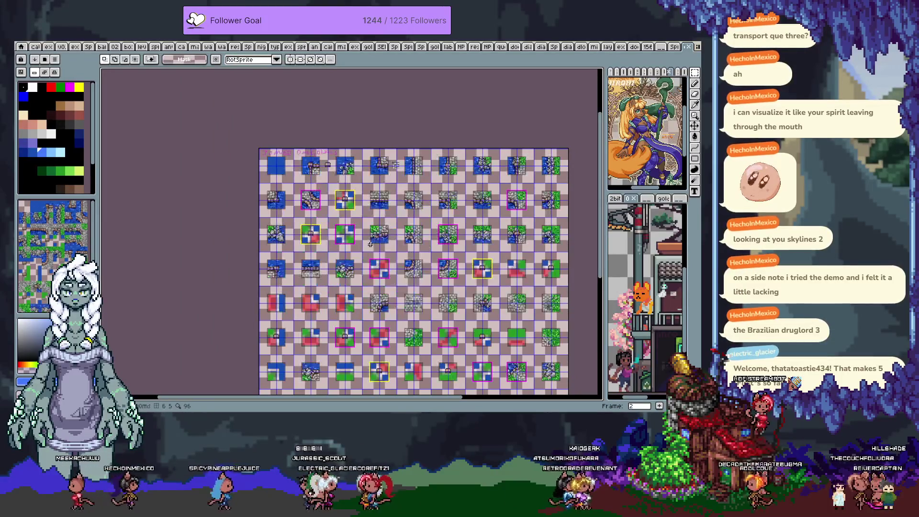
Return to the tile map frame, toggle the grid off and switch between Pencil and Move tools
key(ctrl+y)
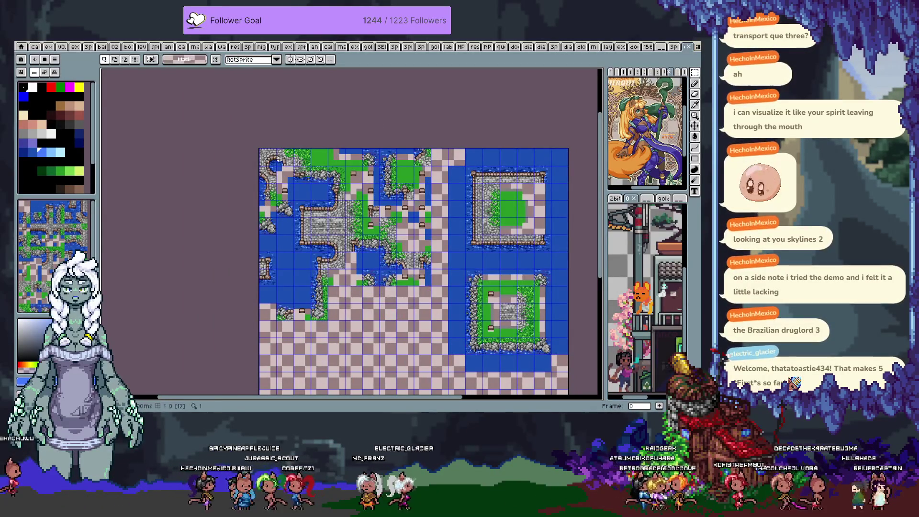
scroll(296, 168, up, 1)
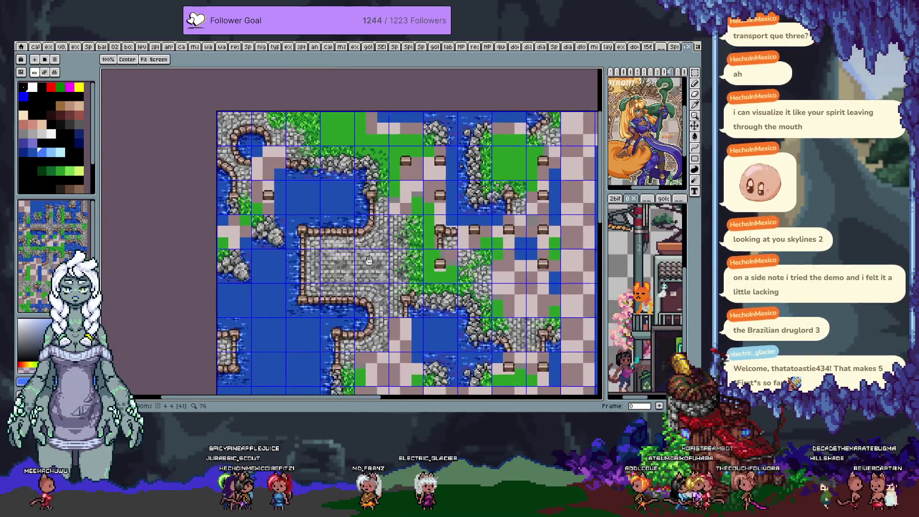
scroll(348, 203, up, 1)
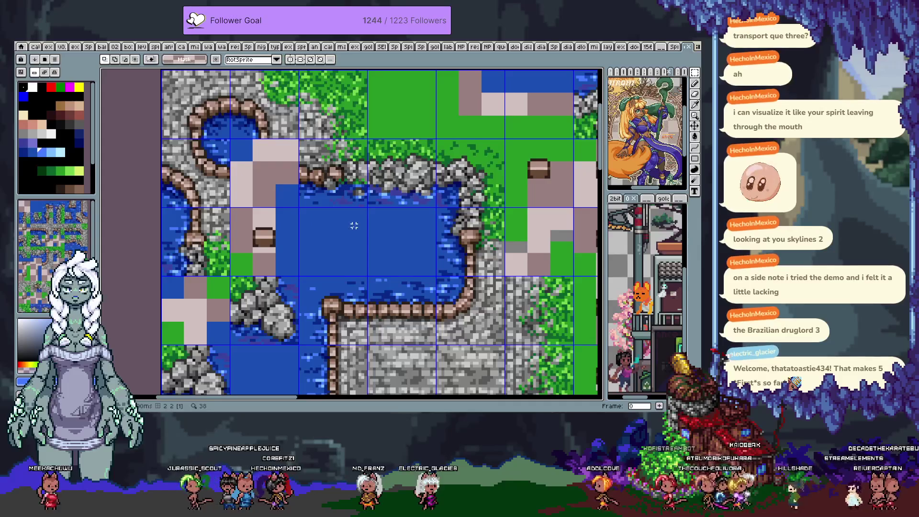
scroll(394, 240, down, 1)
scroll(397, 239, down, 1)
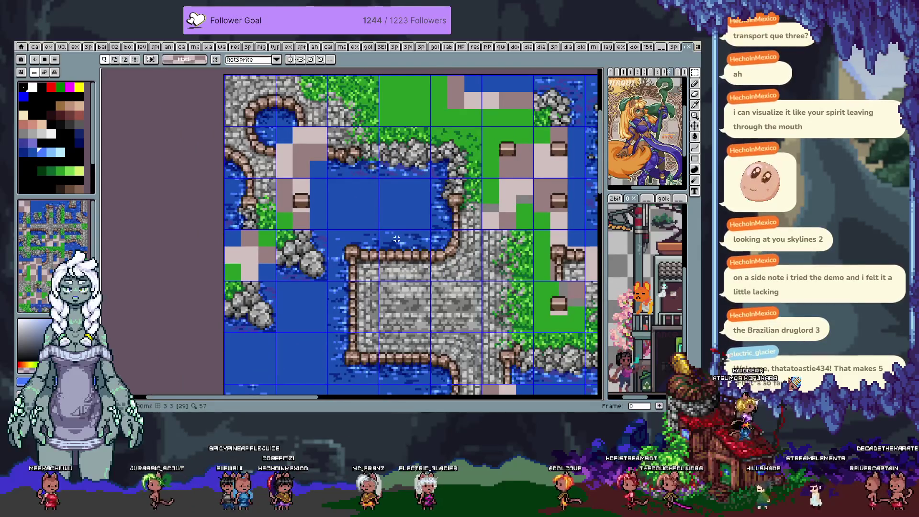
key(space)
key(ctrl+apostrophe)
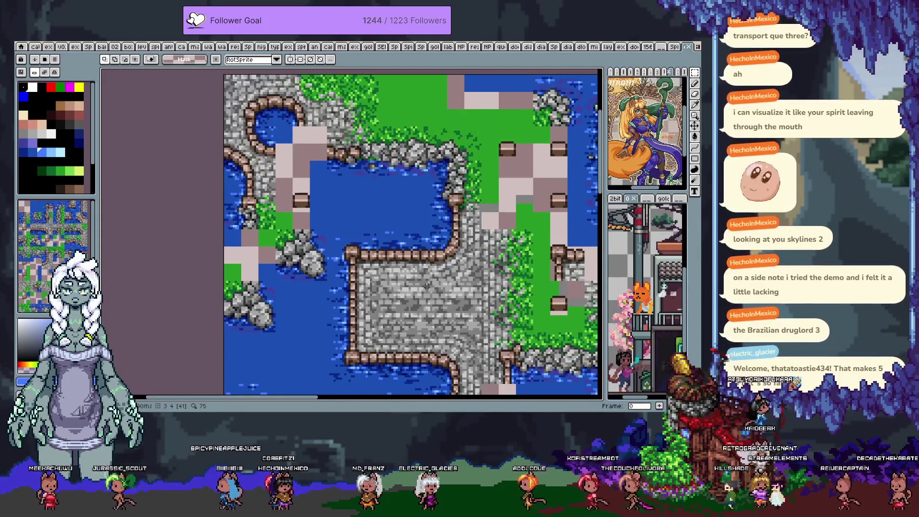
scroll(320, 121, up, 5)
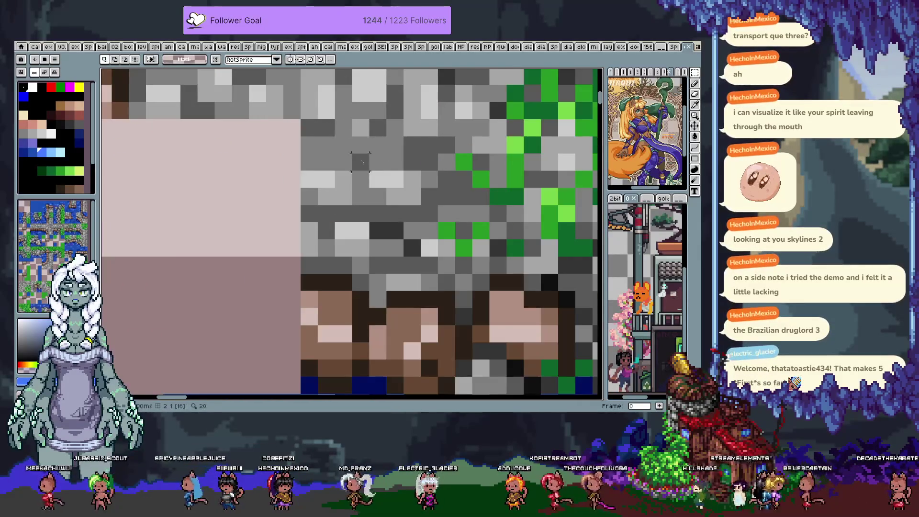
key(b)
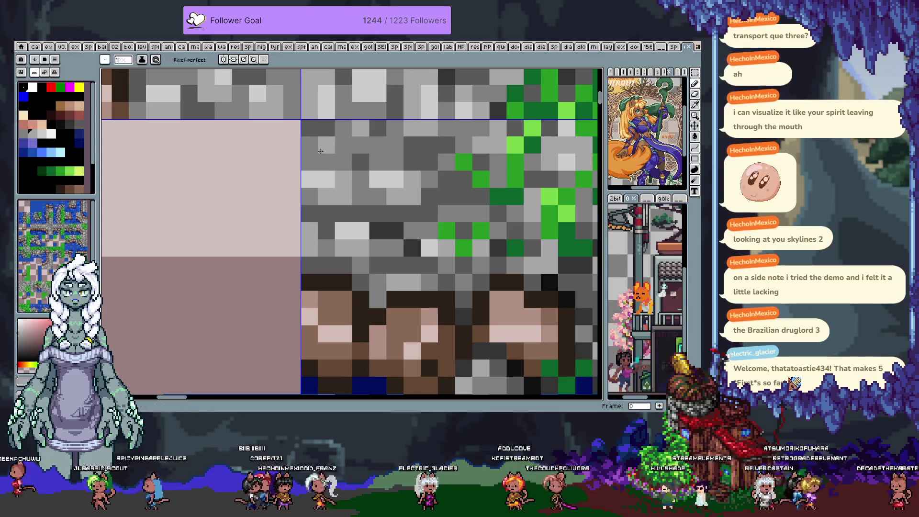
scroll(339, 148, down, 5)
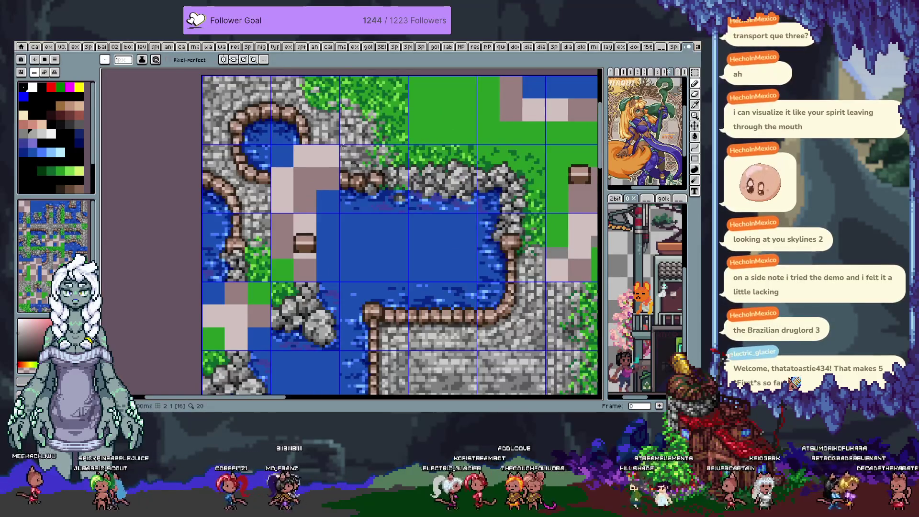
scroll(345, 148, up, 5)
key(v)
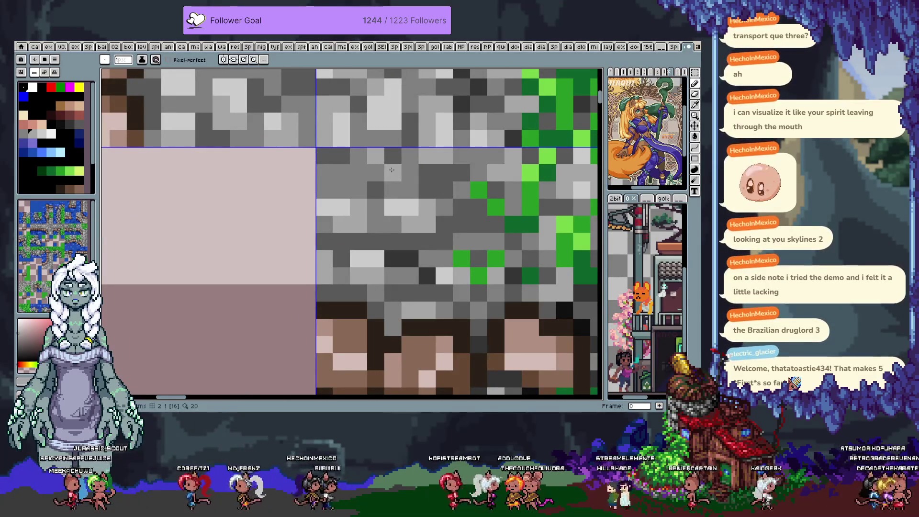
scroll(393, 170, down, 3)
scroll(381, 179, up, 1)
scroll(374, 183, up, 1)
scroll(364, 189, up, 1)
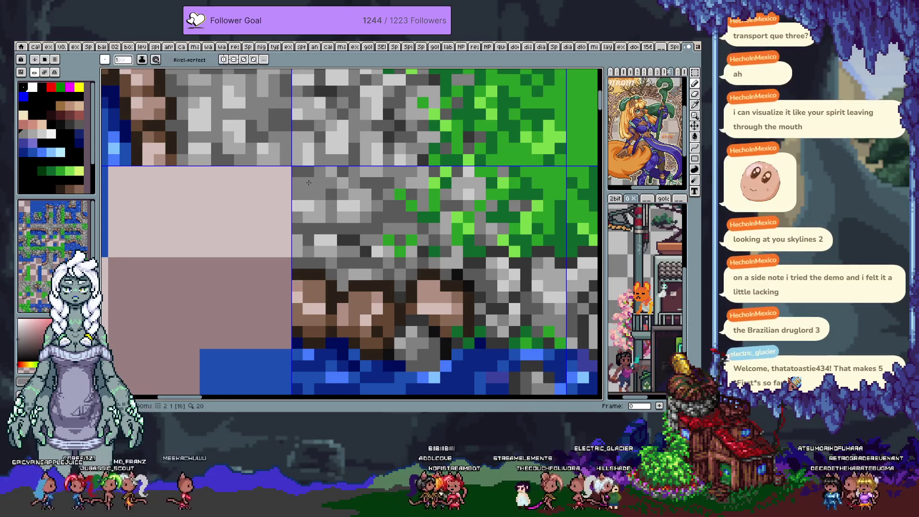
Sample a colour from the tile artwork and toggle the tile grid overlay again
key(b)
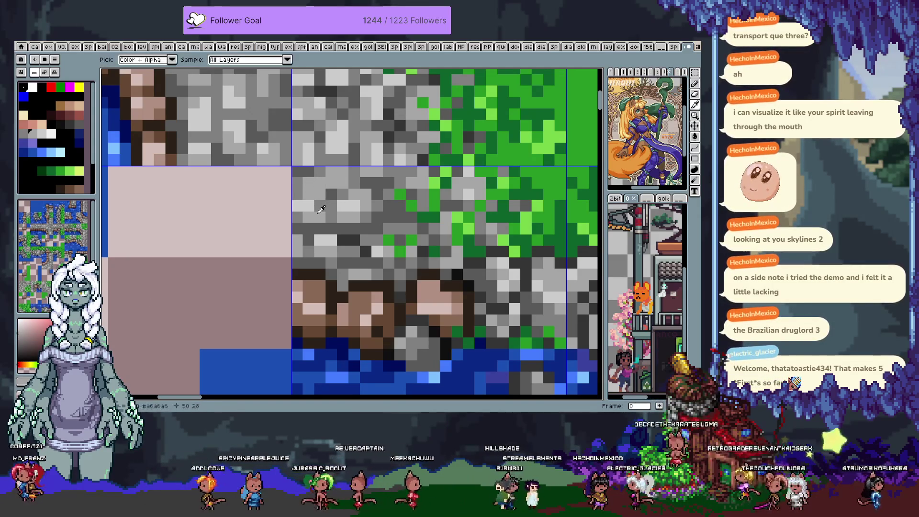
key(i)
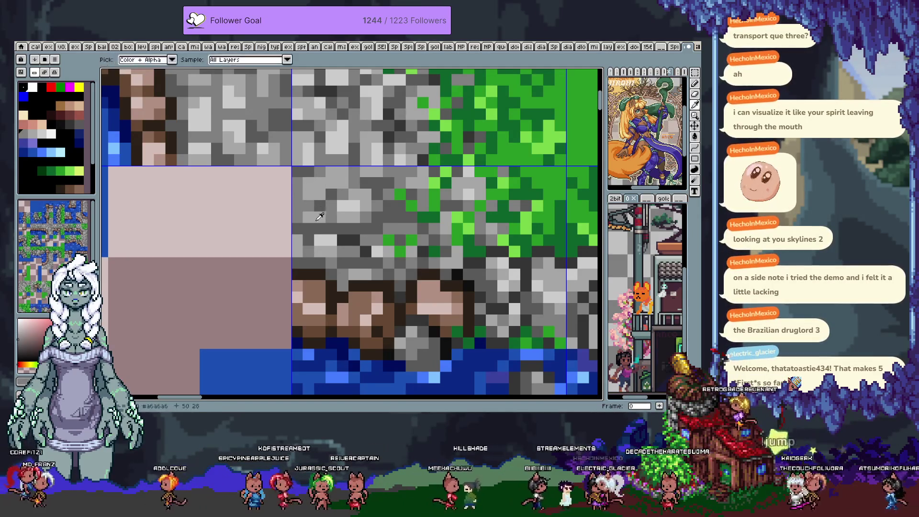
click(311, 214)
scroll(322, 190, down, 3)
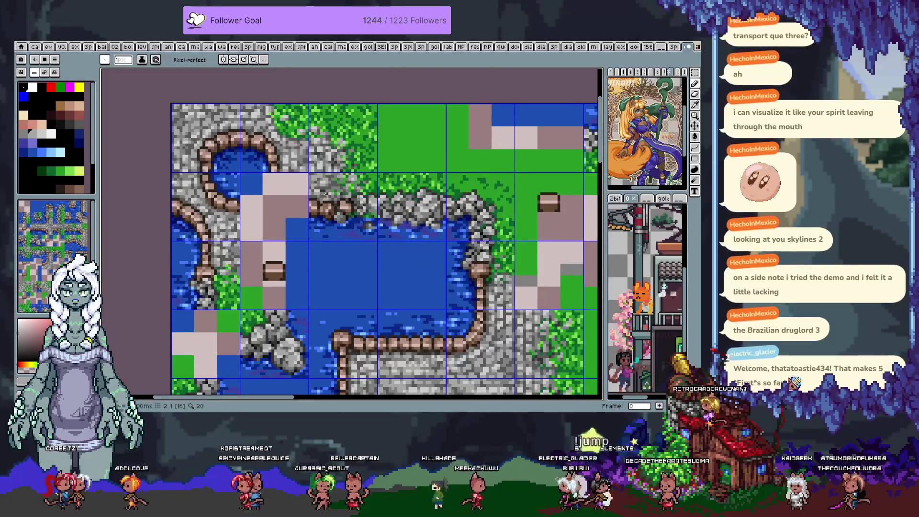
key(ctrl+apostrophe)
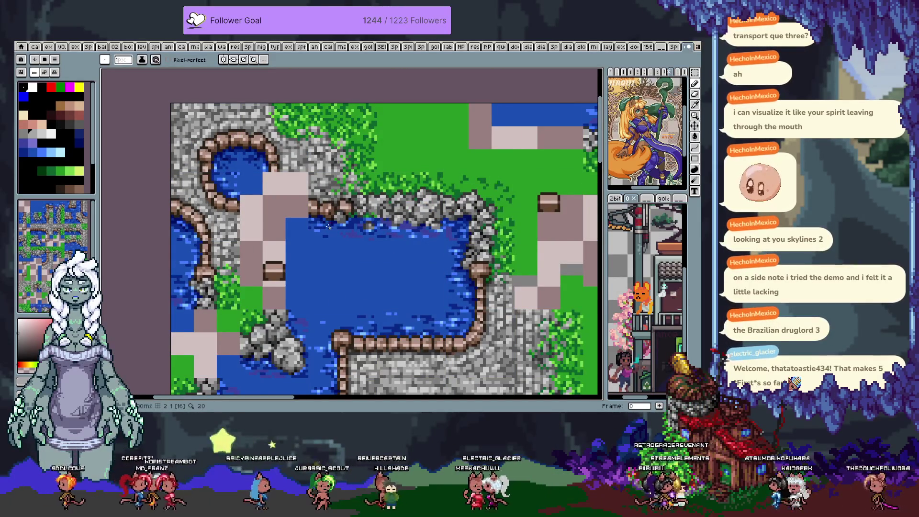
Pan across the map with the Hand tool to bring the stone plaza into view
key(h)
mouse_move(329, 227)
mouse_down()
mouse_move(357, 303)
mouse_move(380, 166)
mouse_up()
key(b)
key(h)
drag(327, 269, 529, 201)
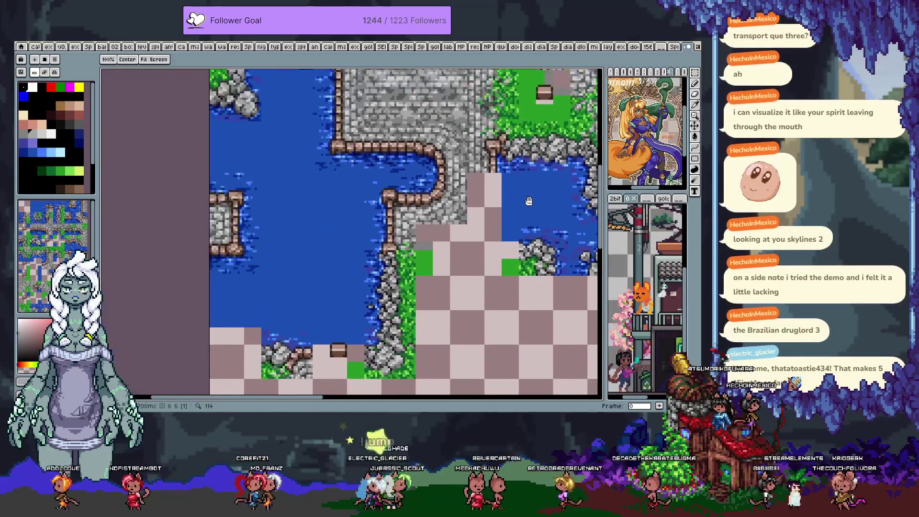
mouse_move(391, 191)
mouse_down()
mouse_move(380, 260)
mouse_move(369, 161)
mouse_move(345, 259)
mouse_move(307, 203)
mouse_move(517, 207)
mouse_up()
key(b)
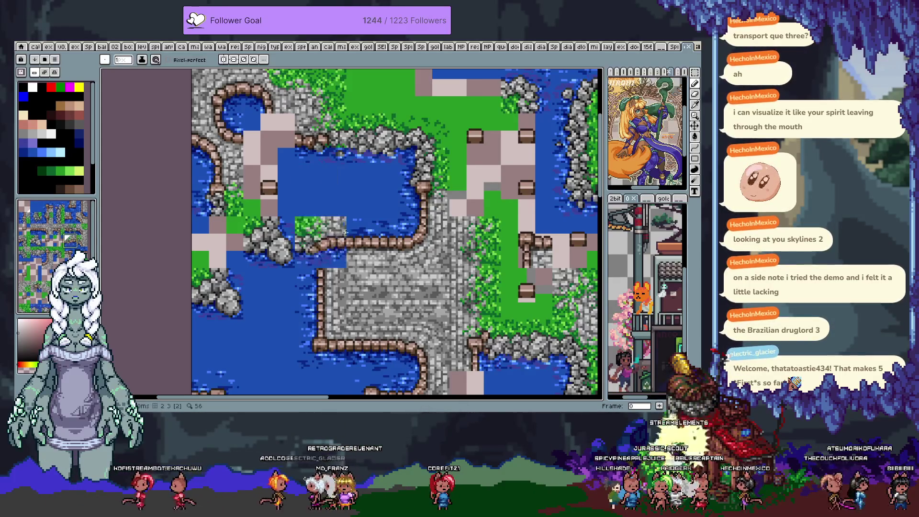
Pan around the ponds and empty checkered areas of the map
drag(372, 242, 336, 252)
scroll(337, 252, down, 2)
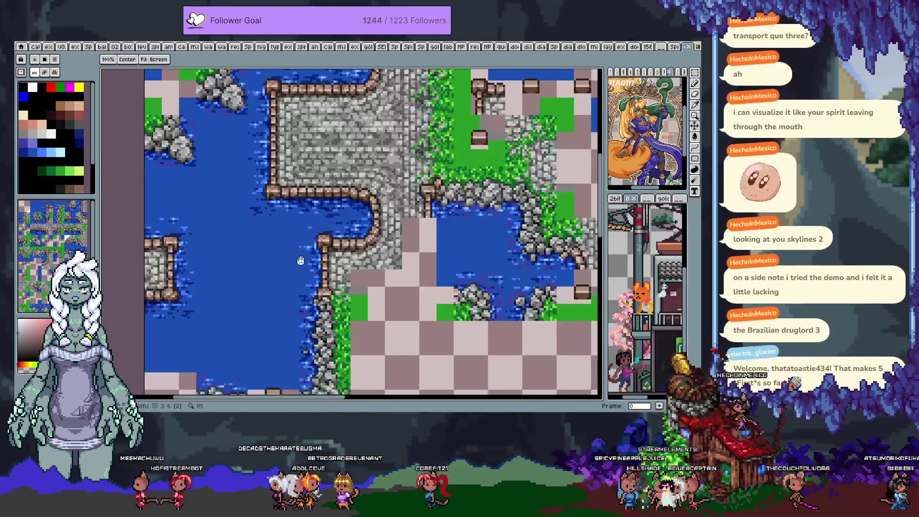
scroll(316, 230, down, 2)
mouse_move(368, 235)
mouse_down()
mouse_move(331, 237)
mouse_move(419, 202)
mouse_up()
scroll(327, 239, down, 2)
scroll(347, 229, up, 2)
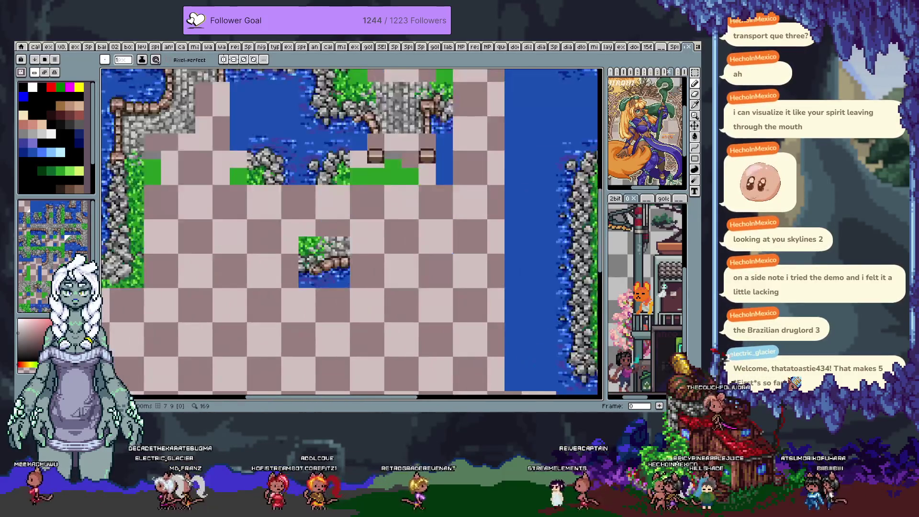
scroll(352, 232, down, 1)
scroll(347, 229, down, 1)
scroll(320, 242, left, 2)
scroll(318, 242, left, 2)
scroll(360, 229, left, 2)
scroll(334, 215, left, 2)
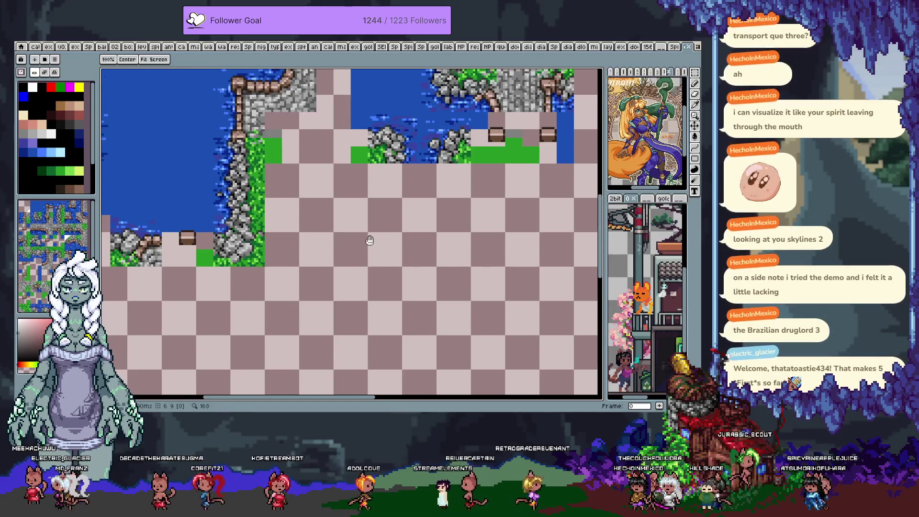
drag(284, 282, 320, 247)
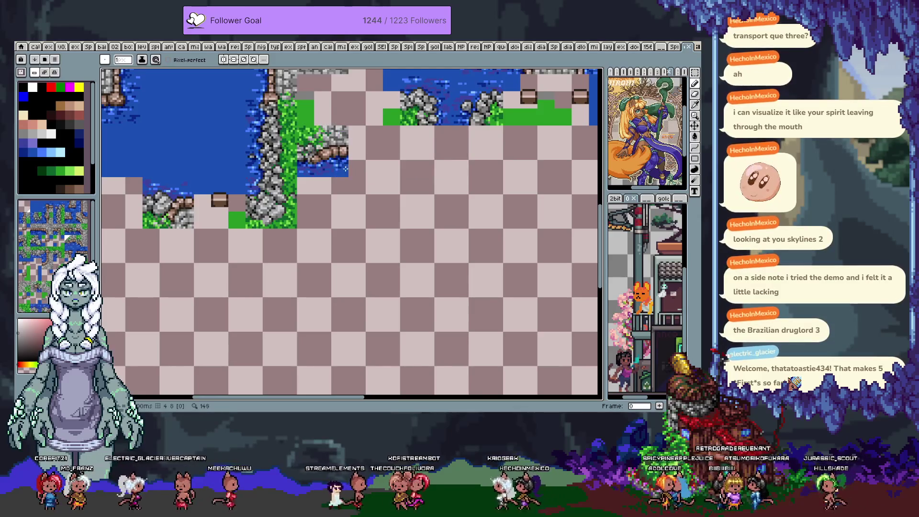
scroll(344, 166, down, 1)
scroll(279, 251, down, 1)
scroll(359, 246, down, 1)
scroll(391, 274, down, 1)
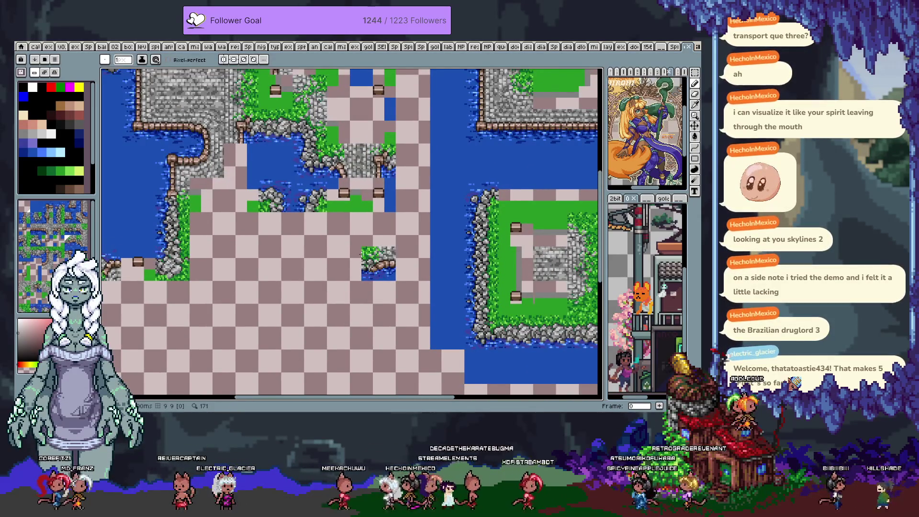
scroll(378, 263, down, 1)
scroll(381, 272, up, 1)
scroll(383, 279, up, 1)
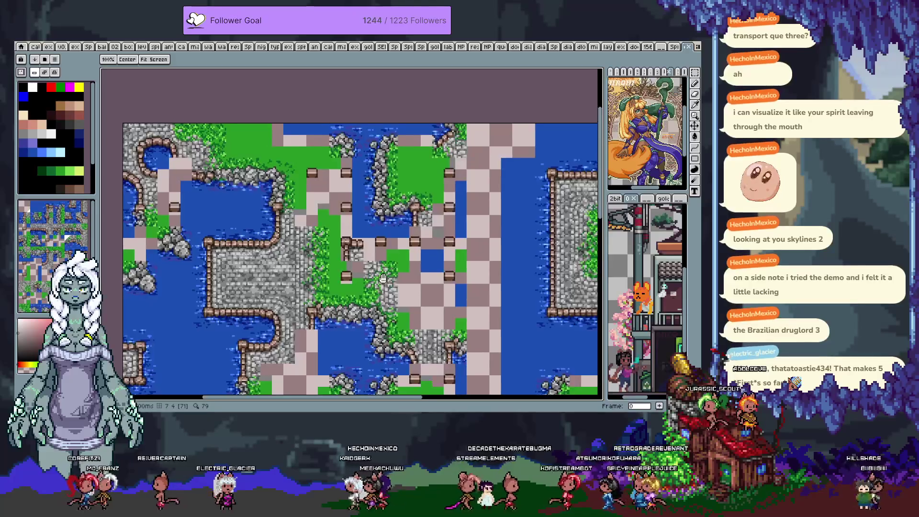
scroll(383, 279, down, 1)
scroll(306, 277, up, 1)
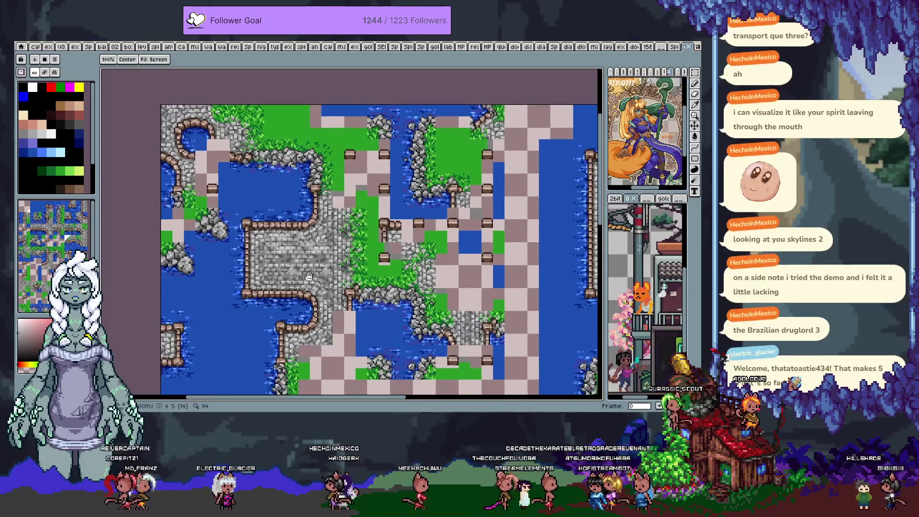
Pan to the map's left side and stamp a grass tile beside the water
drag(306, 276, 362, 266)
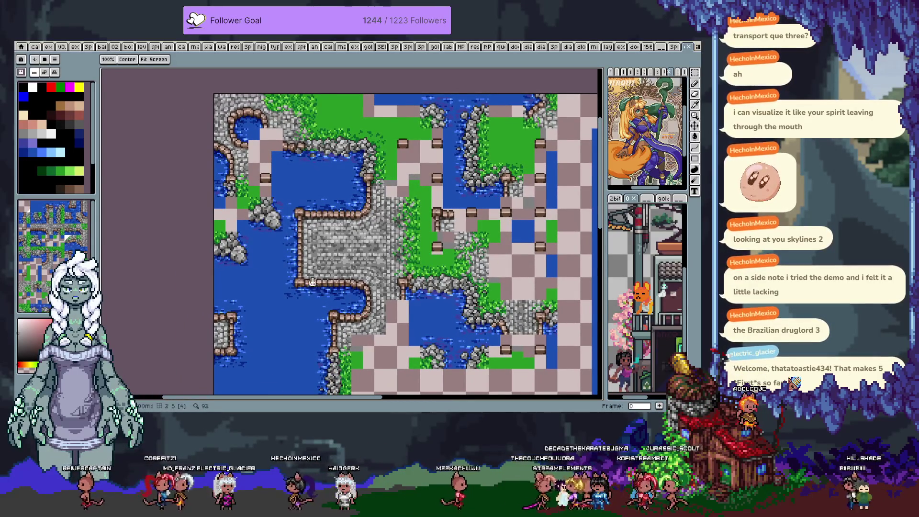
drag(273, 304, 289, 268)
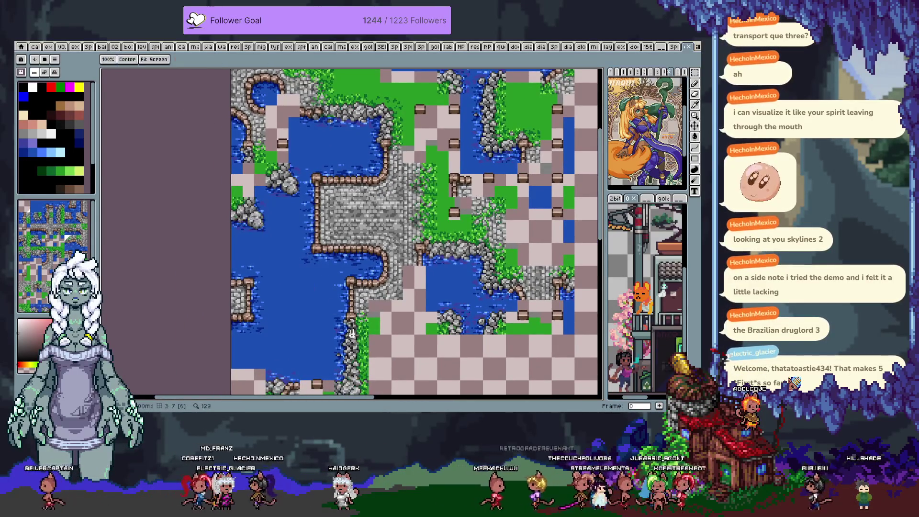
scroll(363, 206, up, 1)
click(259, 185)
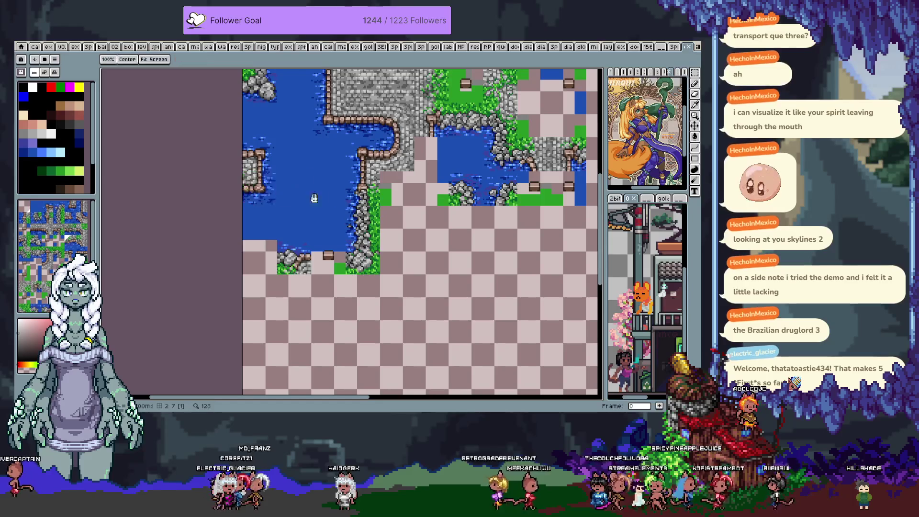
drag(257, 196, 252, 229)
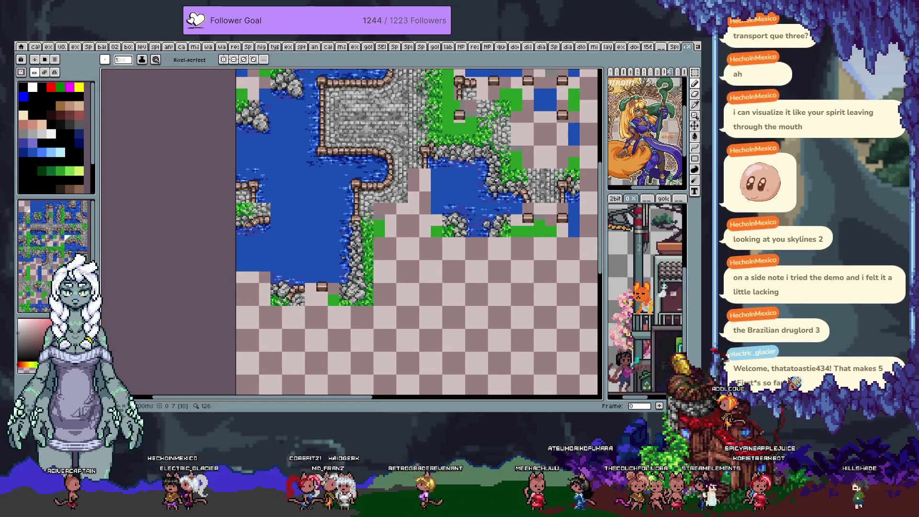
mouse_move(398, 191)
mouse_down()
mouse_move(350, 294)
mouse_move(383, 260)
mouse_up()
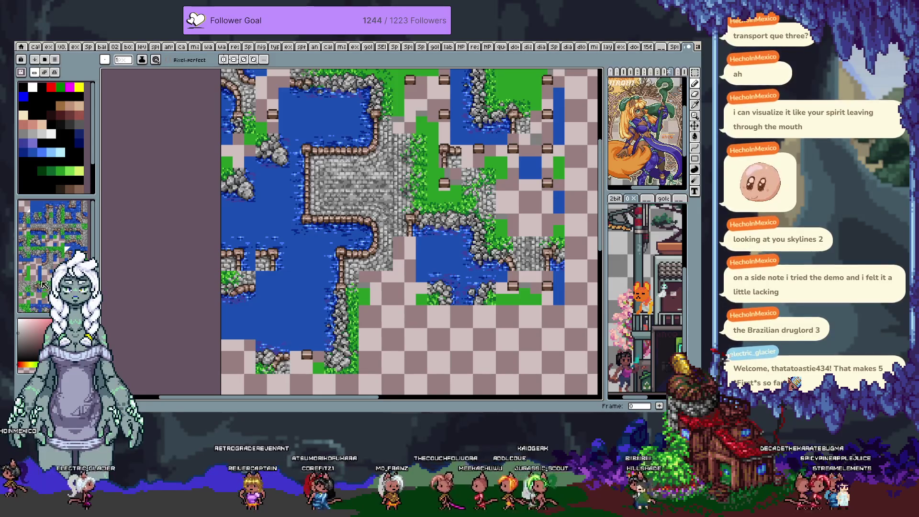
scroll(47, 283, down, 3)
scroll(67, 214, down, 3)
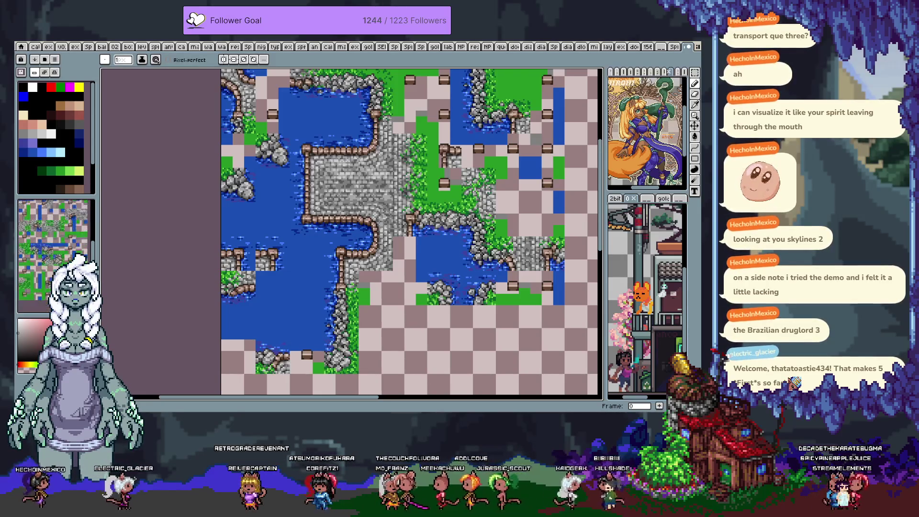
scroll(42, 292, down, 3)
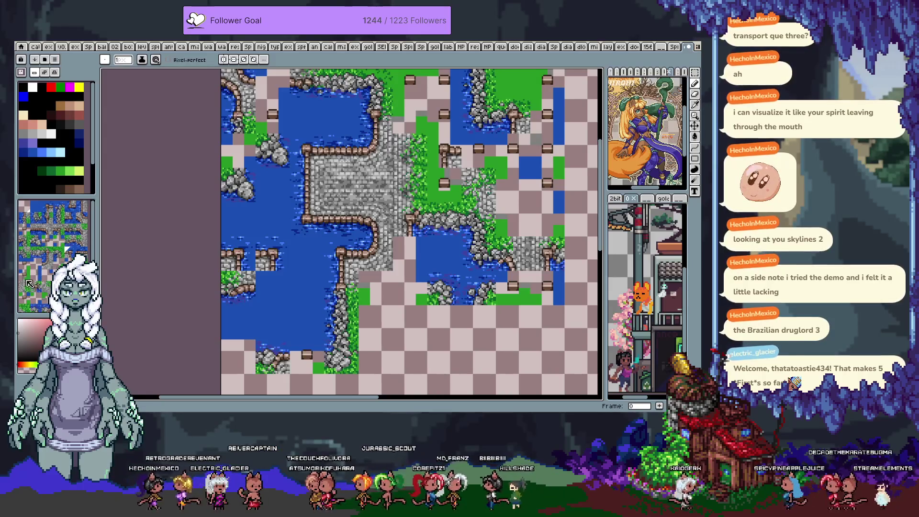
scroll(43, 281, down, 5)
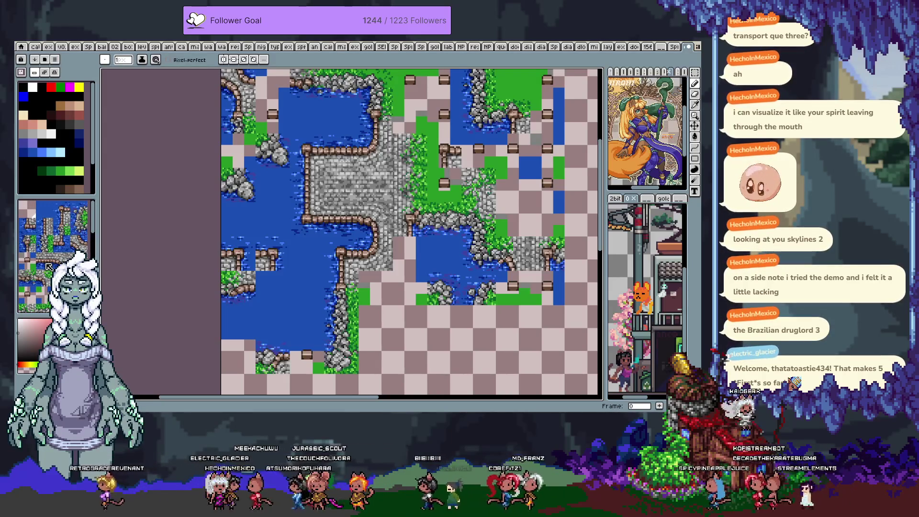
scroll(46, 266, down, 2)
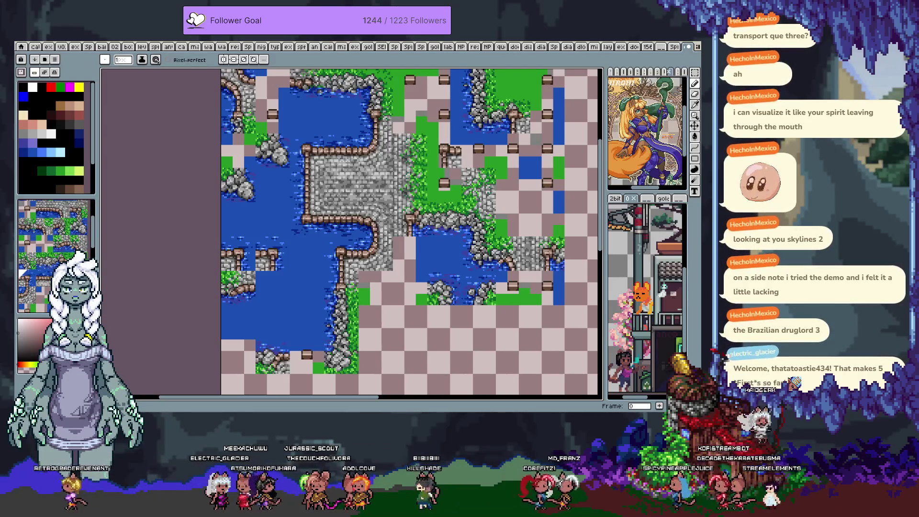
scroll(47, 266, down, 3)
scroll(47, 265, down, 3)
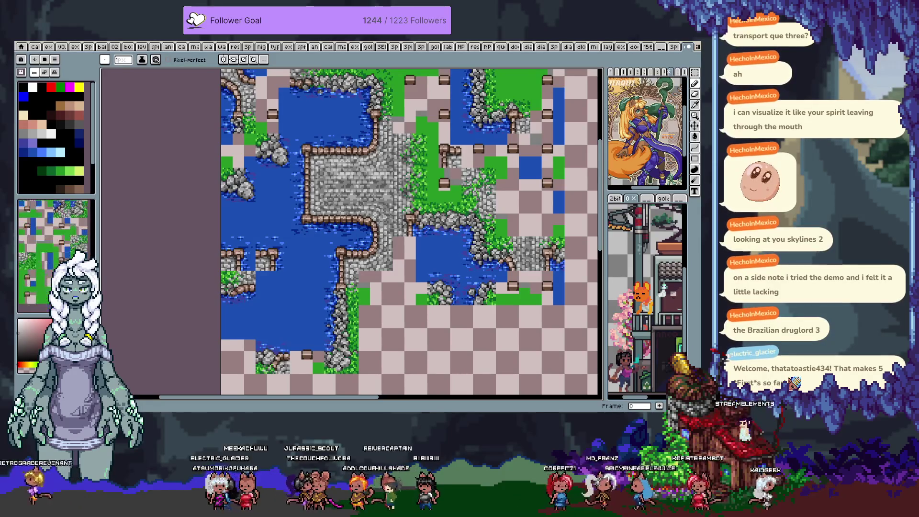
scroll(47, 265, down, 2)
scroll(46, 266, down, 2)
scroll(21, 218, down, 2)
scroll(22, 274, down, 2)
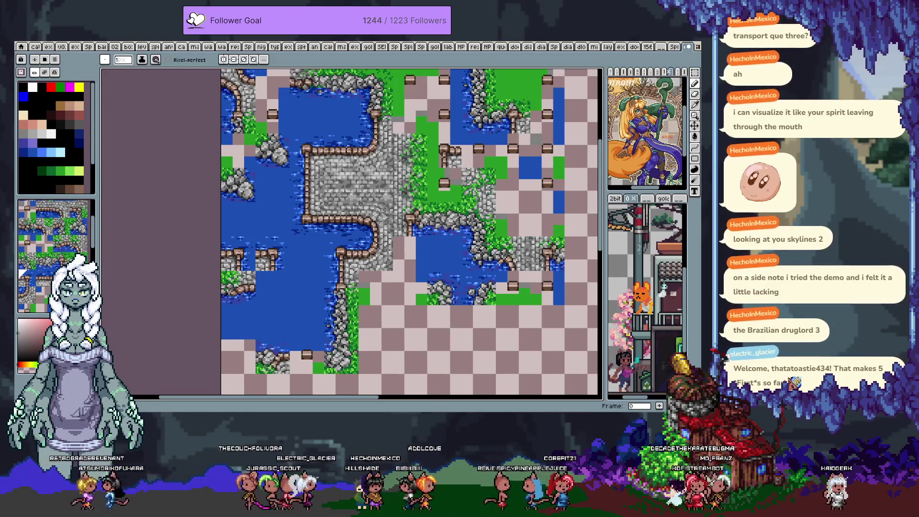
scroll(22, 273, down, 2)
Choose a tile from the tileset and stamp it and a stone pier edge into the left pond
click(65, 243)
click(271, 280)
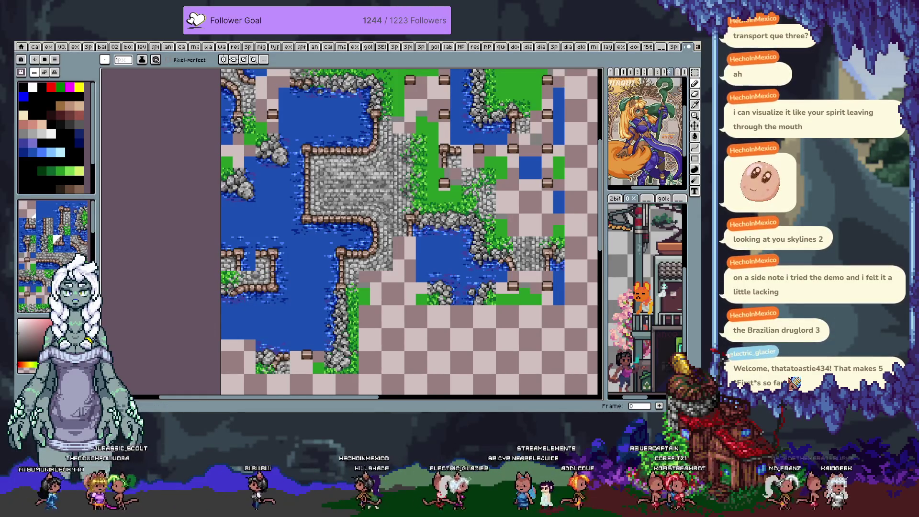
scroll(58, 261, down, 2)
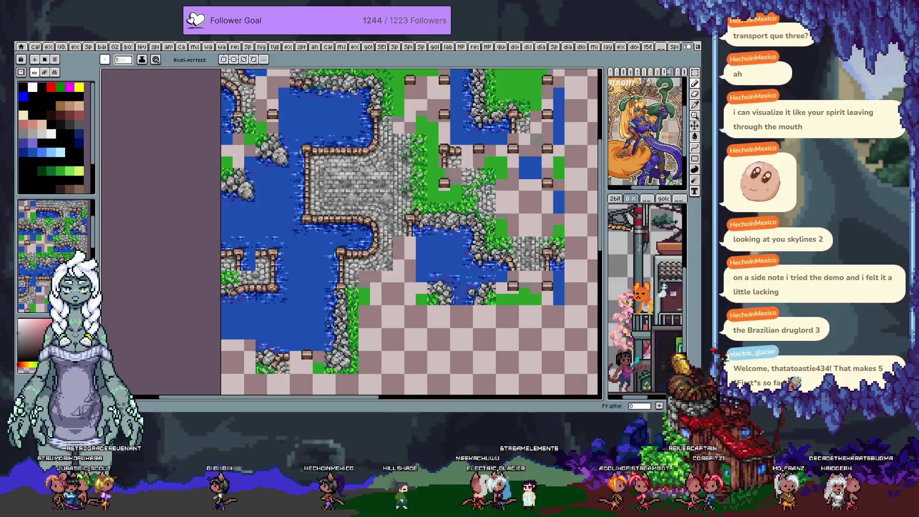
click(238, 253)
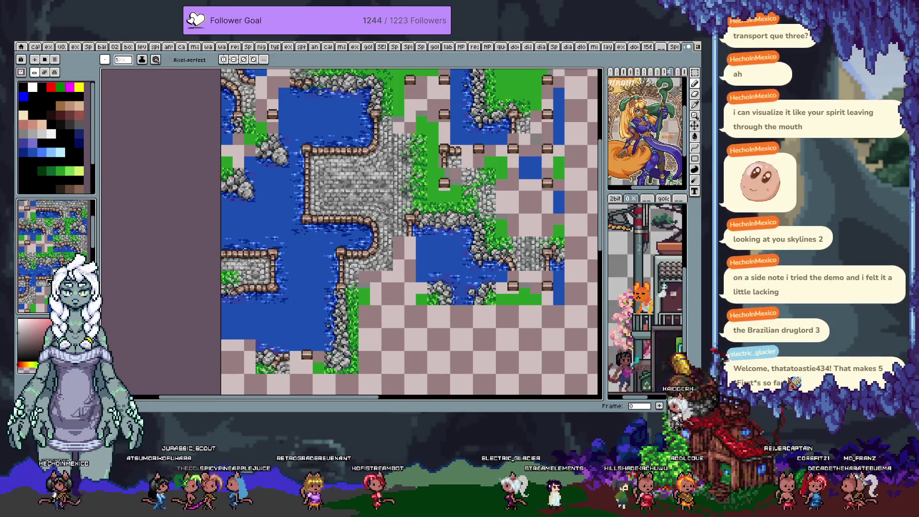
scroll(50, 282, down, 3)
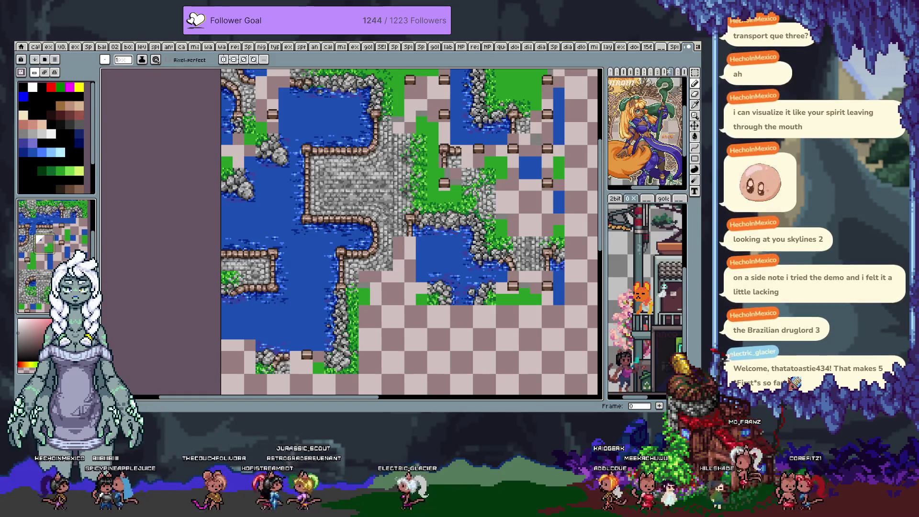
scroll(32, 301, down, 3)
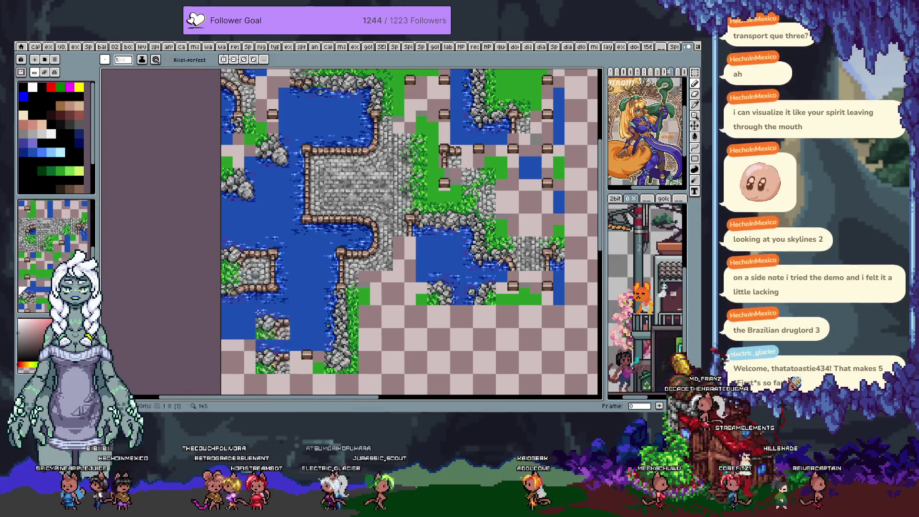
scroll(373, 269, down, 1)
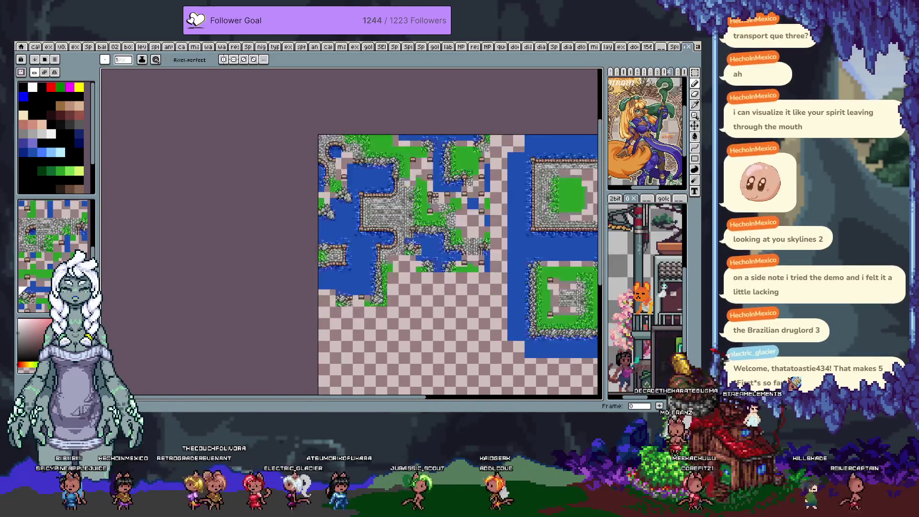
Pan over the whole map, then step to the placeholder tileset frame
drag(447, 275, 360, 260)
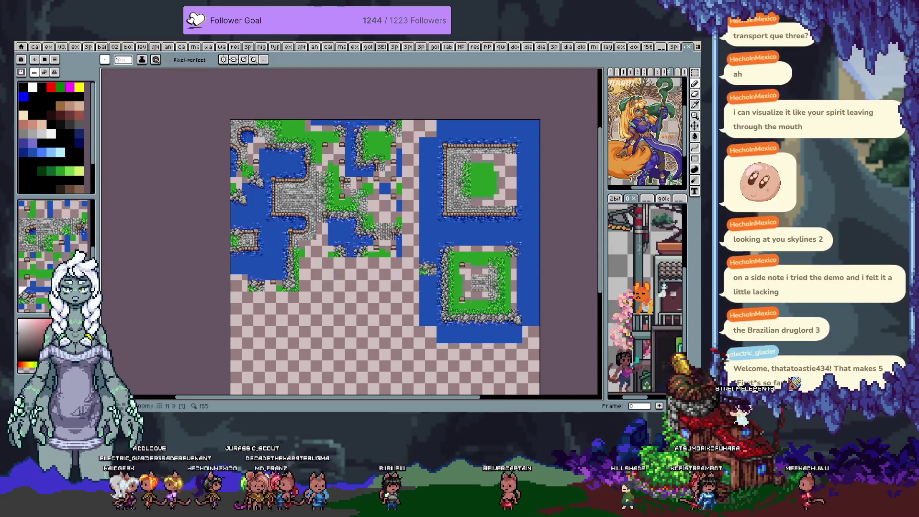
drag(353, 329, 382, 293)
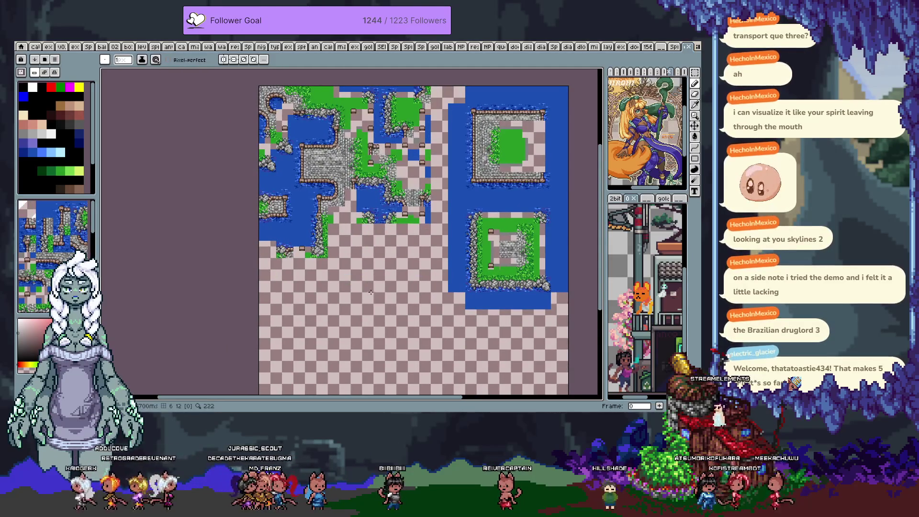
scroll(369, 287, up, 1)
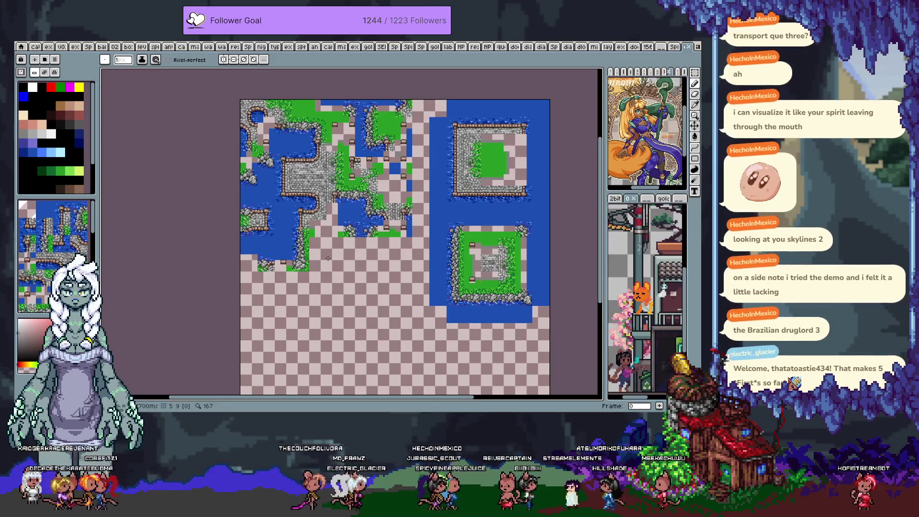
scroll(406, 245, up, 2)
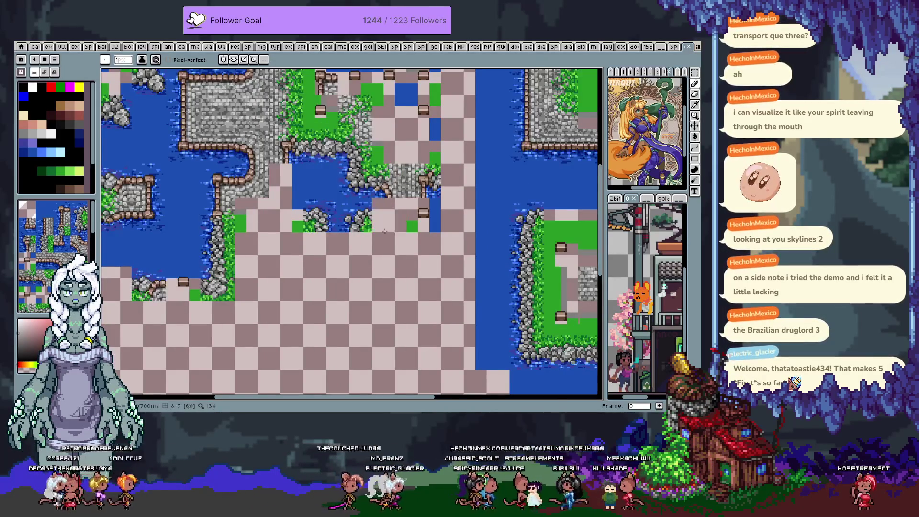
key(ctrl+Tab)
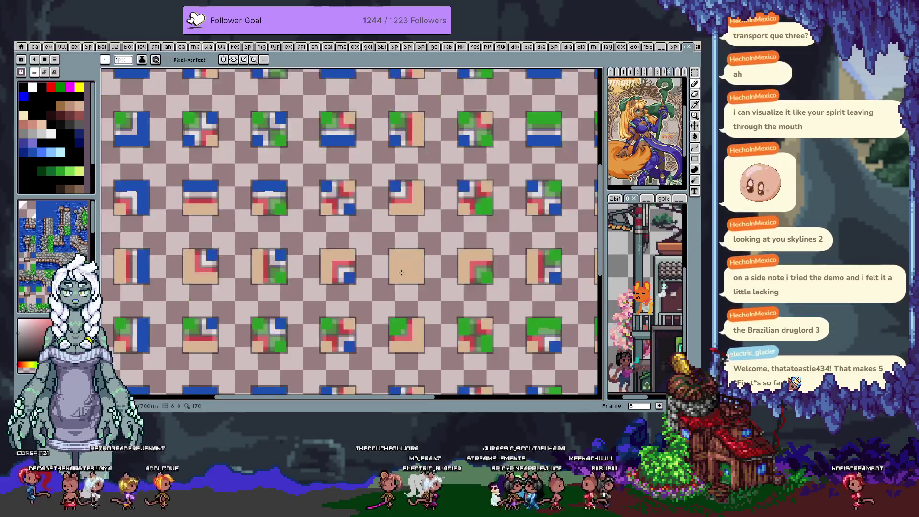
Switch to the placeholder tileset frame and pan across its tiles
key(ctrl+Tab)
key(ctrl+Tab)
key(ctrl+Tab)
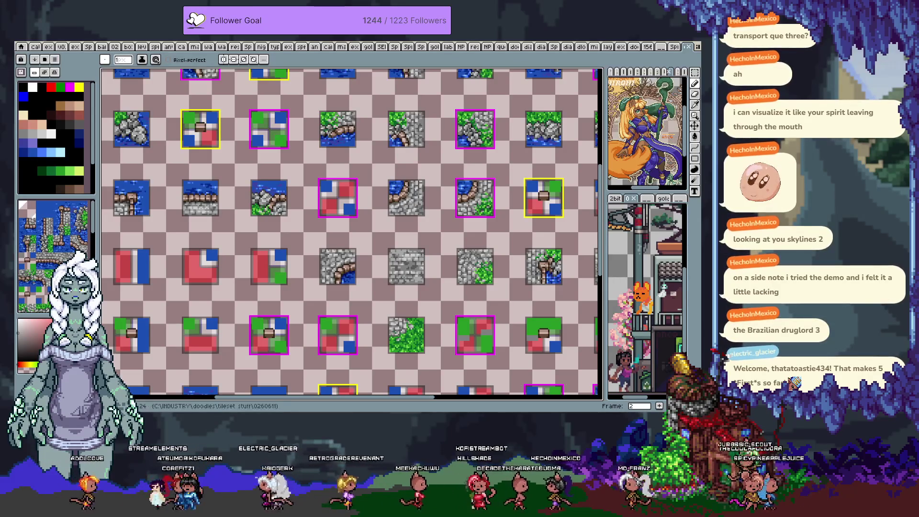
mouse_move(515, 297)
mouse_down()
mouse_move(326, 167)
mouse_move(371, 181)
mouse_up()
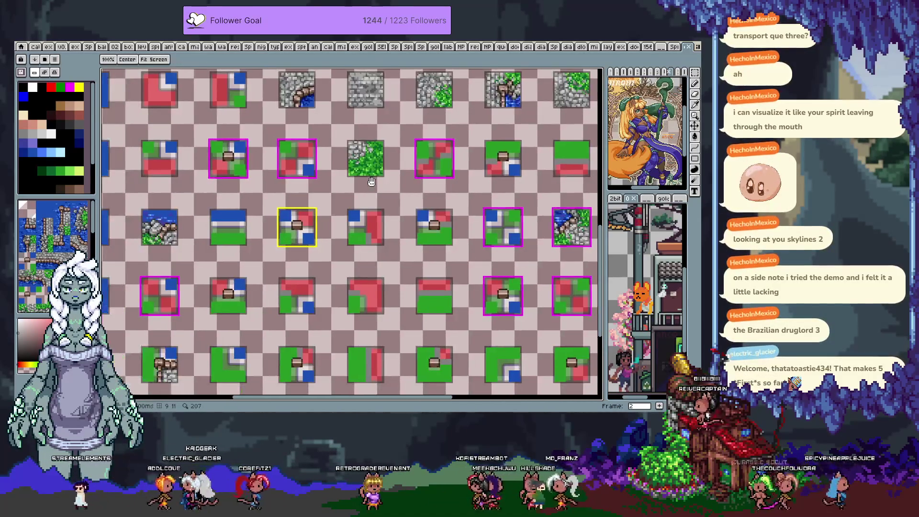
drag(371, 182, 342, 152)
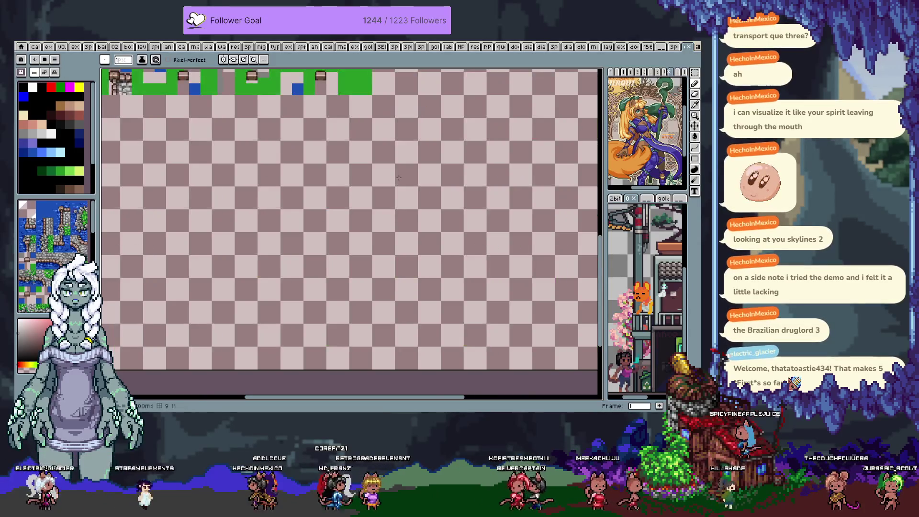
Flip between the rocky-tile frame and the coloured tile-grid frame to compare them, ending on the grid
key(Right)
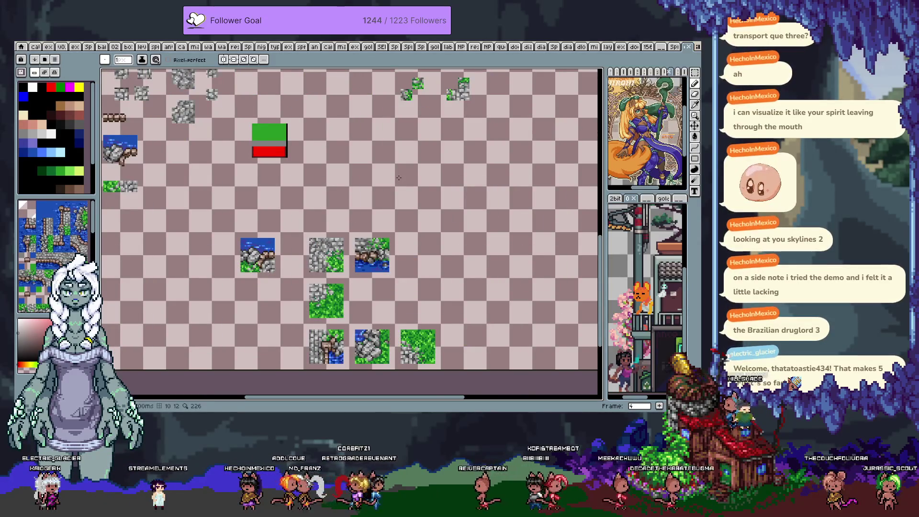
key(Right)
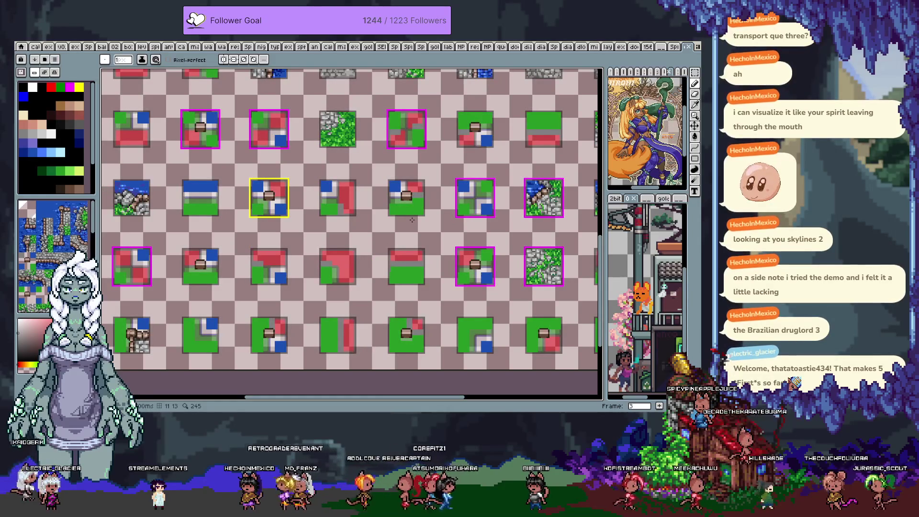
key(Right)
key(Right)
key(Right)
key(Right)
key(Right)
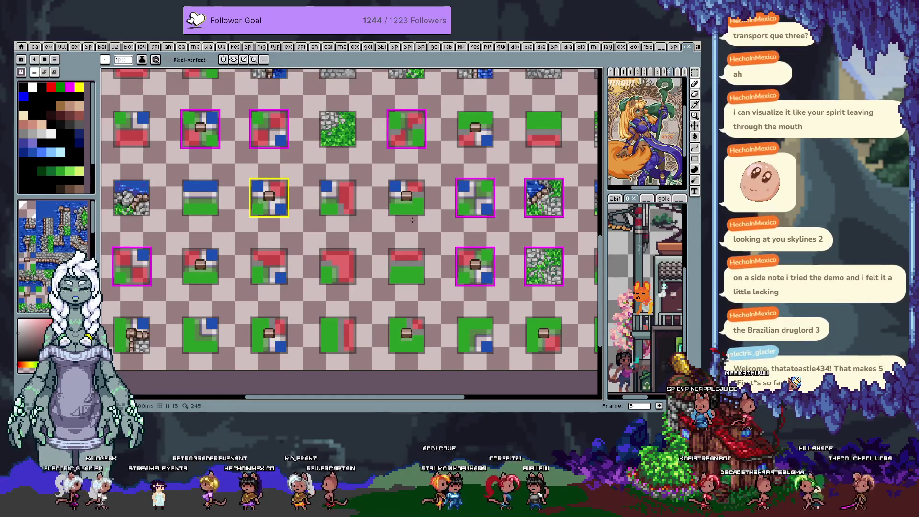
key(Left)
key(Right)
key(Left)
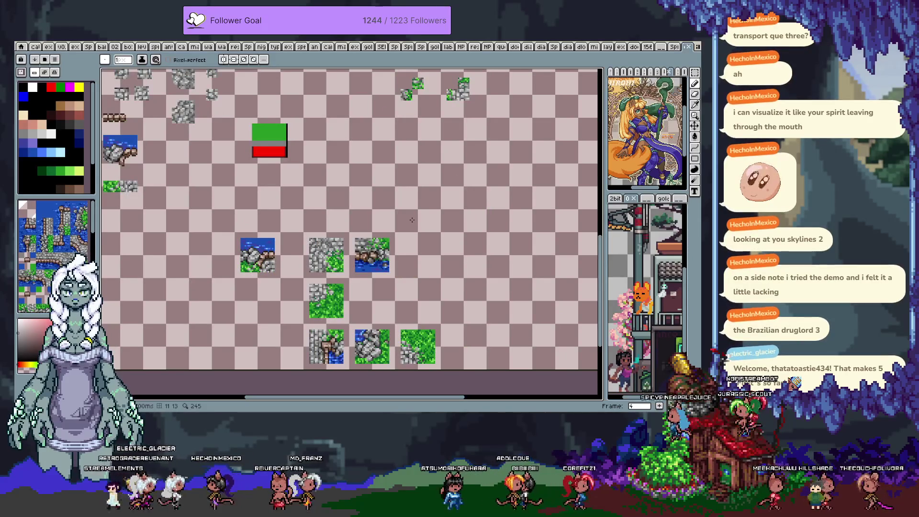
key(Right)
key(Left)
key(Right)
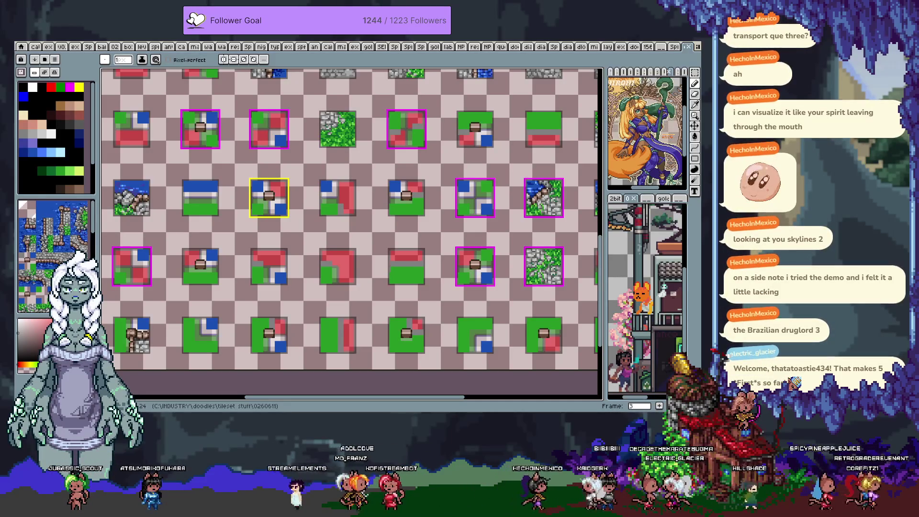
Pan to the stone corner tile and ready the Rectangular Marquee selection
drag(490, 213, 406, 272)
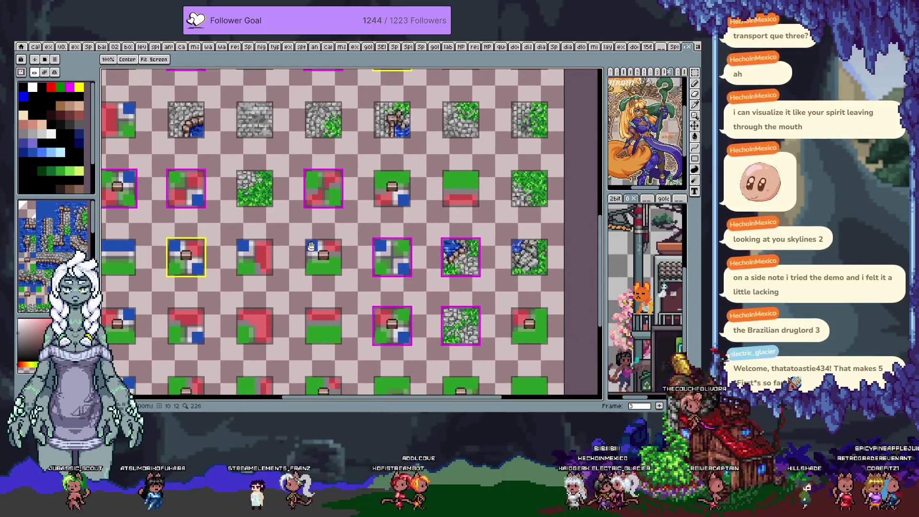
drag(311, 248, 334, 254)
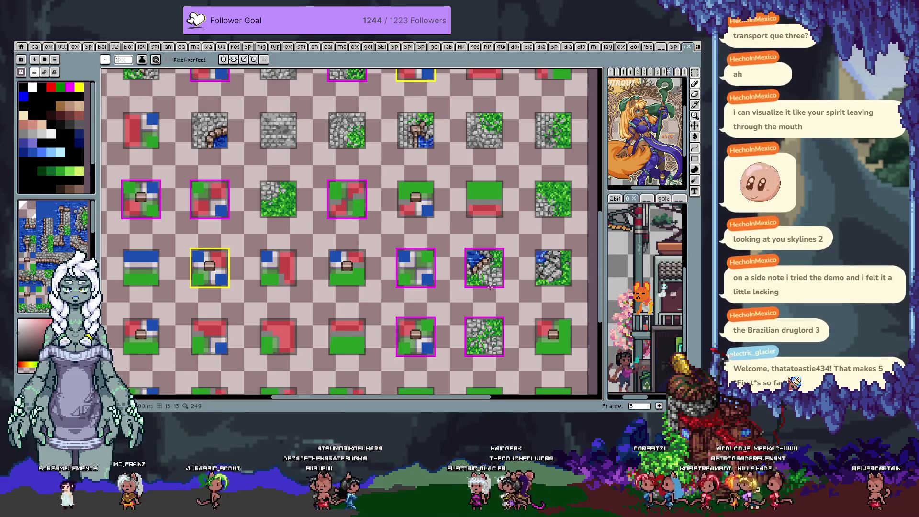
scroll(493, 267, up, 2)
key(m)
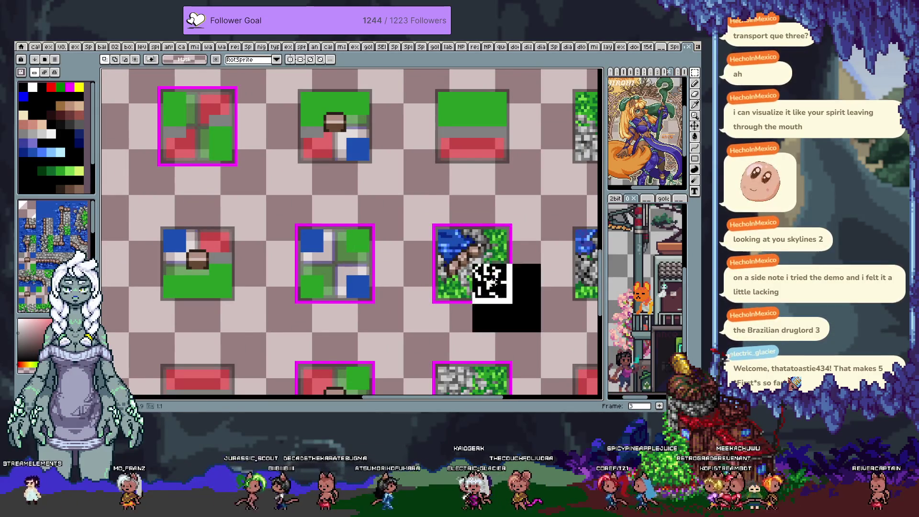
key(b)
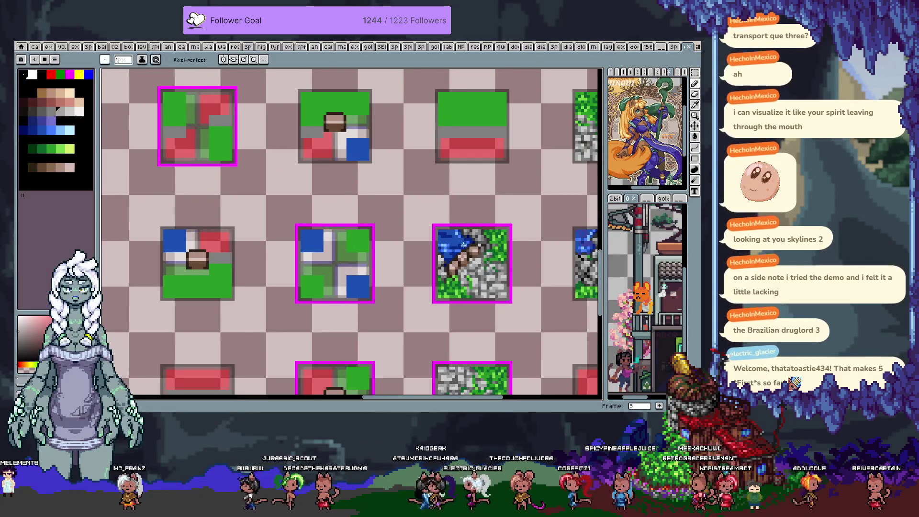
key(m)
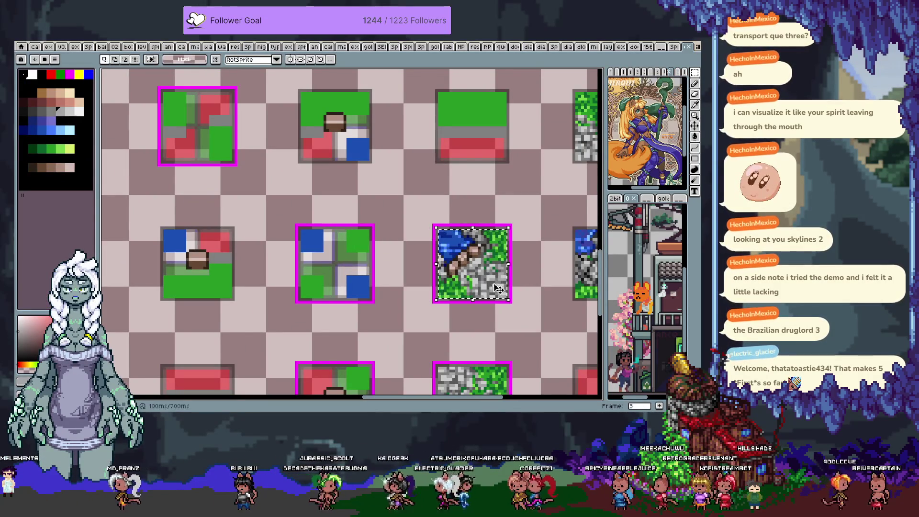
Copy the stone corner tile to the slot above, rotate it 180° and apply it
drag(495, 287, 361, 152)
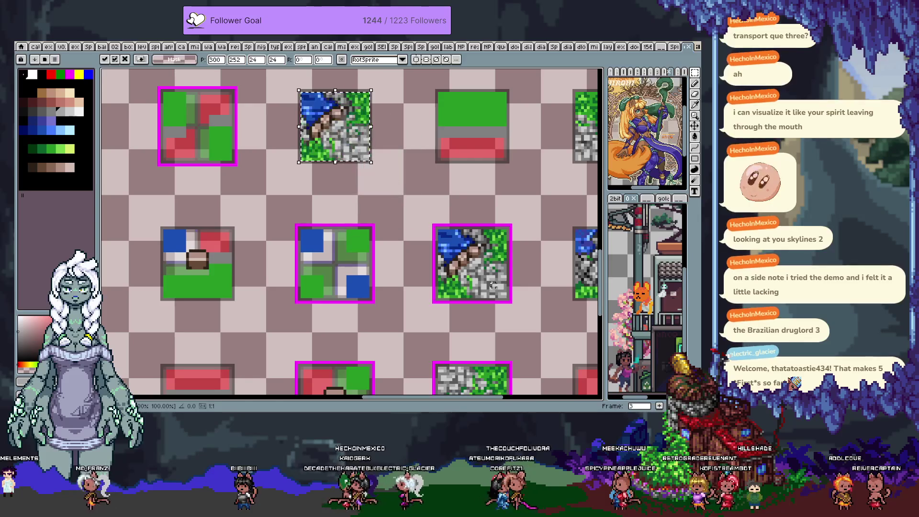
drag(378, 168, 286, 84)
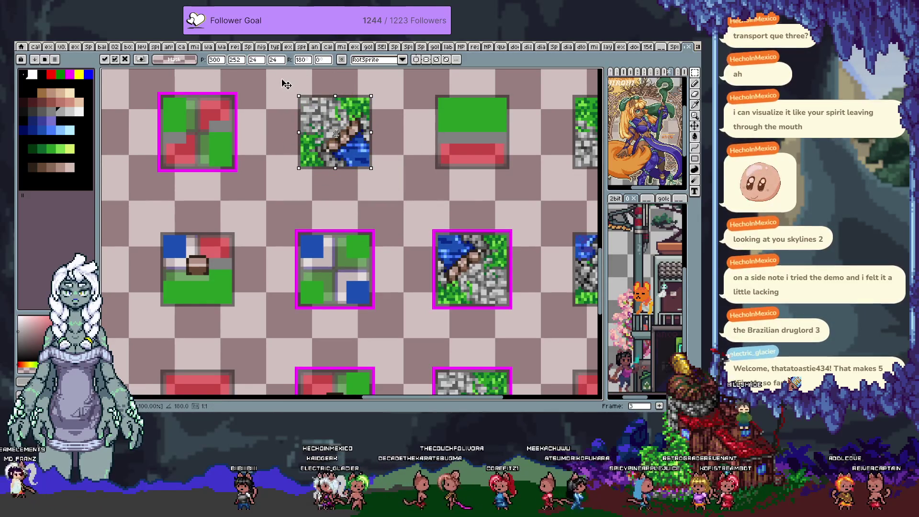
key(Return)
mouse_move(335, 114)
mouse_down()
mouse_move(390, 174)
mouse_move(381, 169)
mouse_up()
key(e)
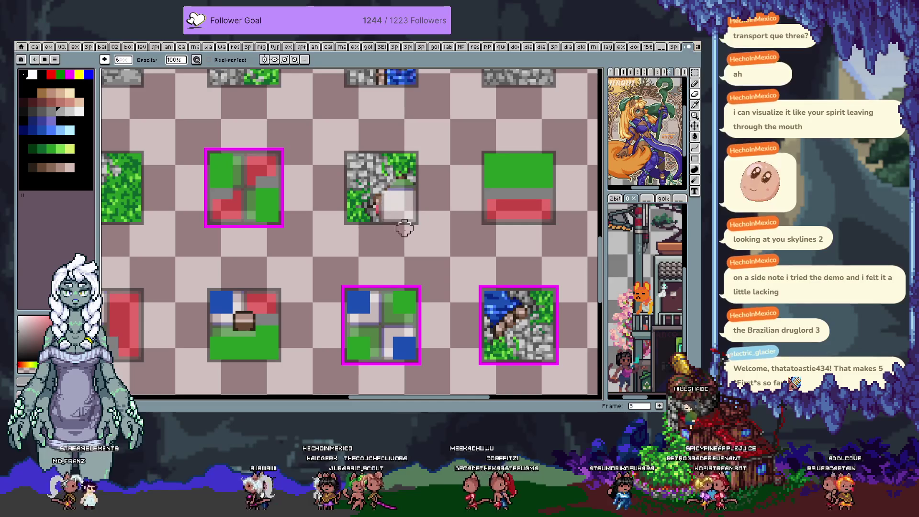
Erase the lower-right water corner of the rotated copy, undoing a too-large first erasure
mouse_move(391, 215)
mouse_down()
mouse_move(385, 222)
mouse_move(402, 141)
mouse_up()
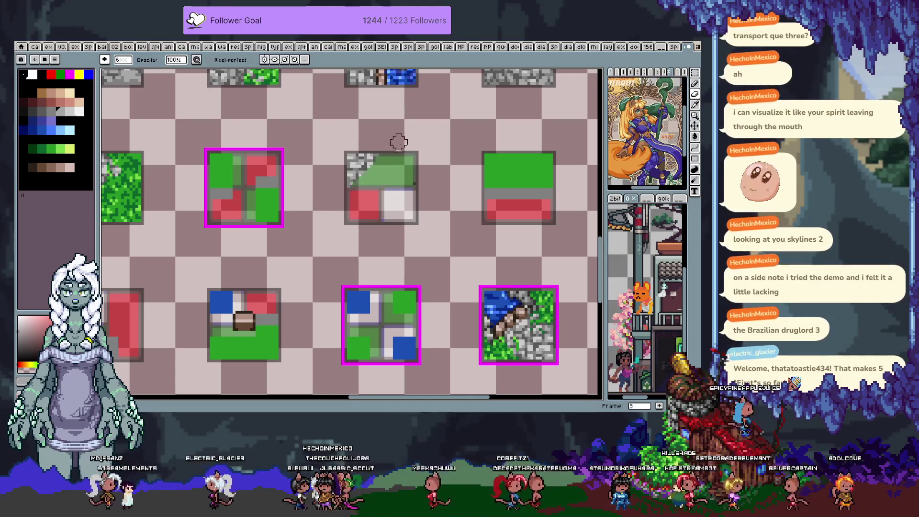
key(ctrl+z)
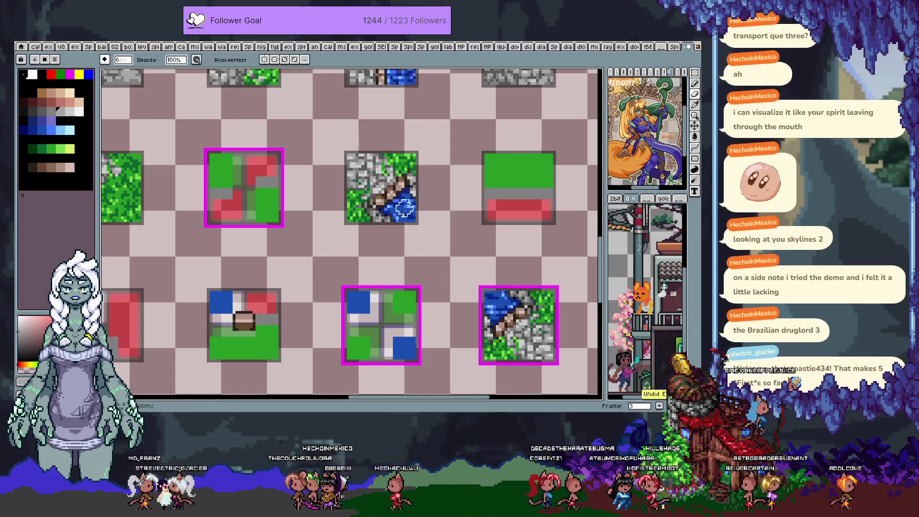
drag(407, 208, 385, 220)
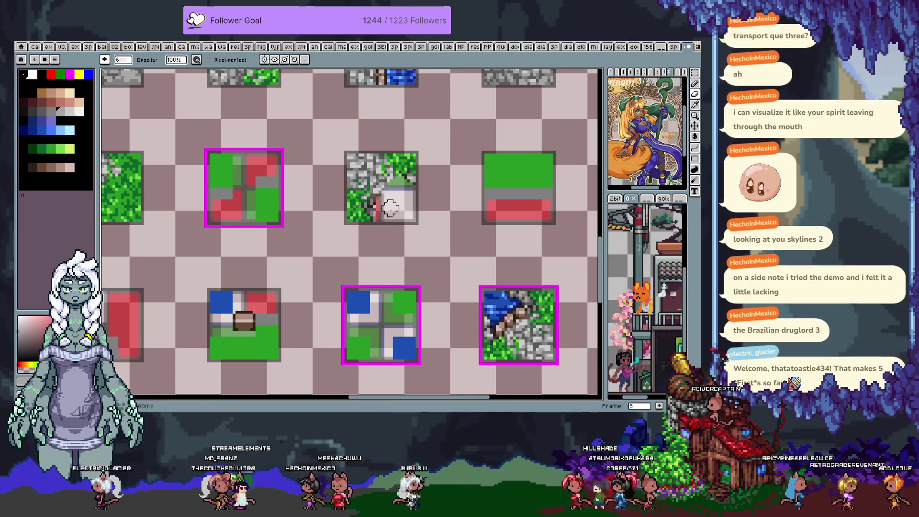
scroll(393, 209, up, 2)
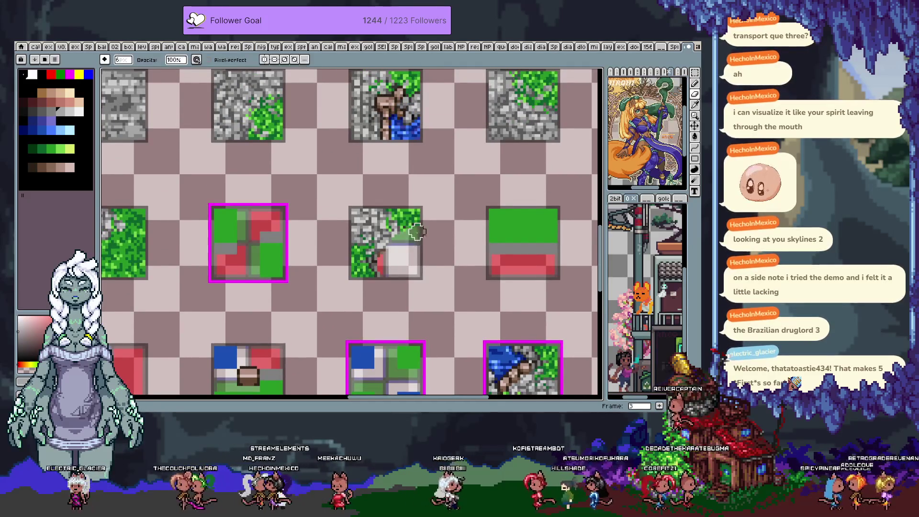
scroll(413, 247, up, 1)
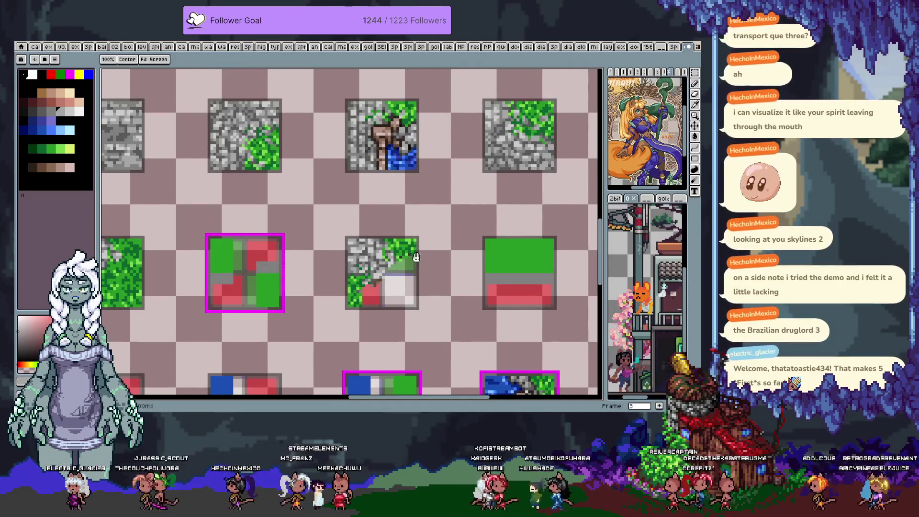
key(e)
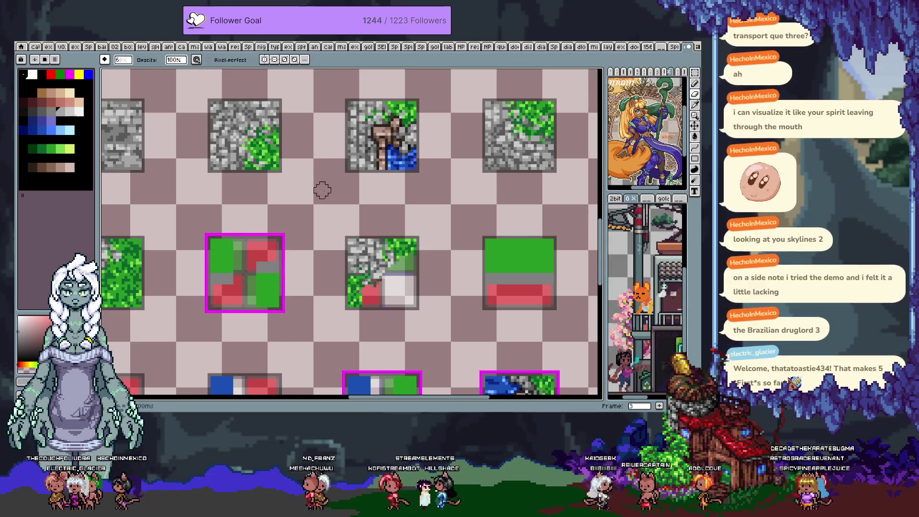
scroll(309, 180, down, 4)
key(b)
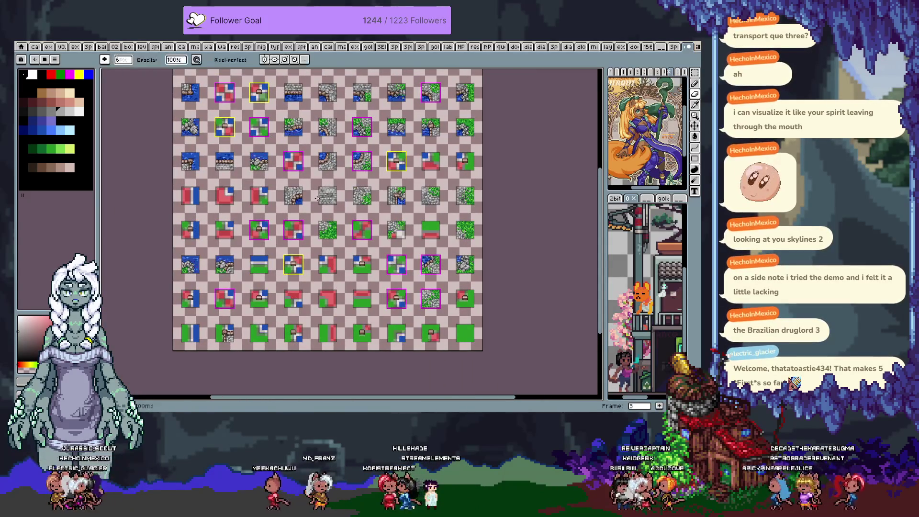
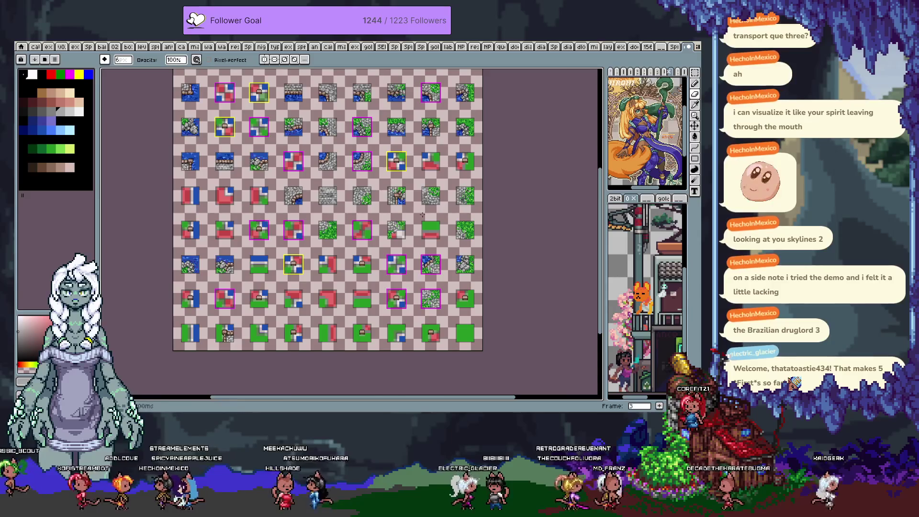
scroll(408, 243, up, 1)
scroll(407, 243, up, 1)
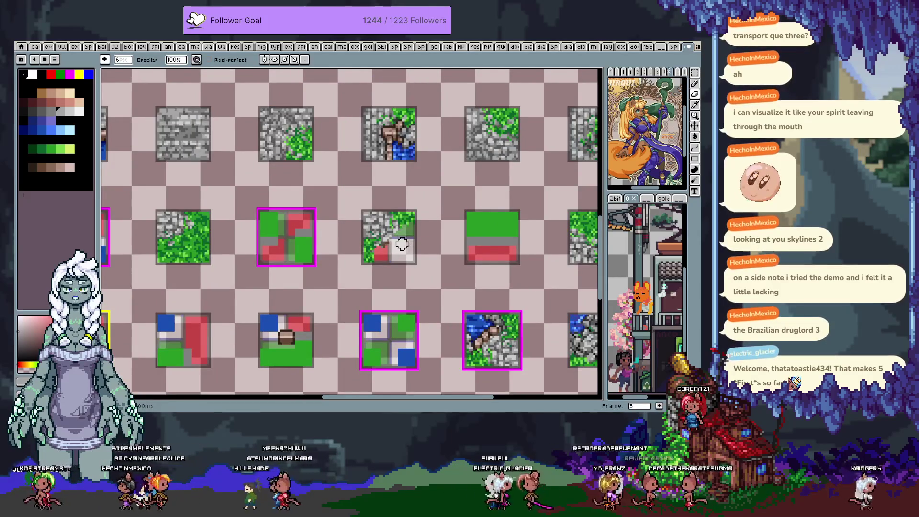
scroll(406, 230, up, 3)
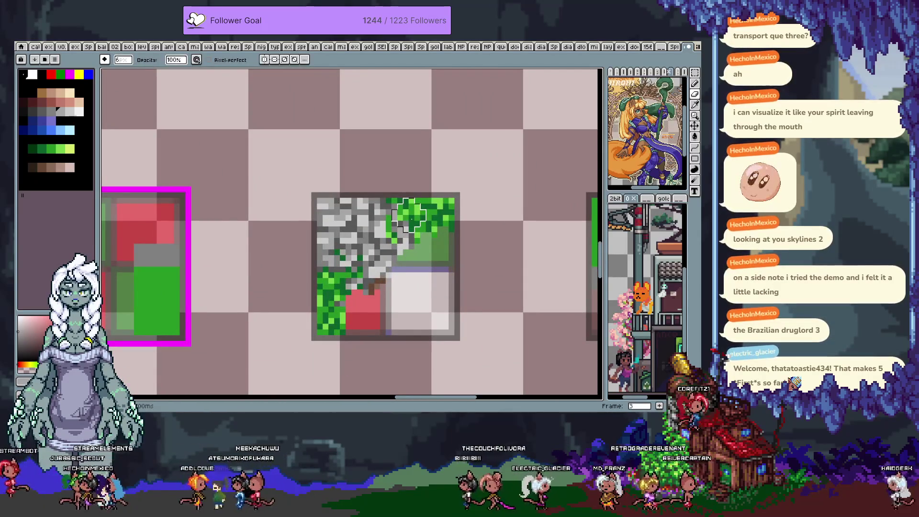
Marquee-select the stone area at the tile's top-left corner
key(m)
drag(317, 198, 389, 246)
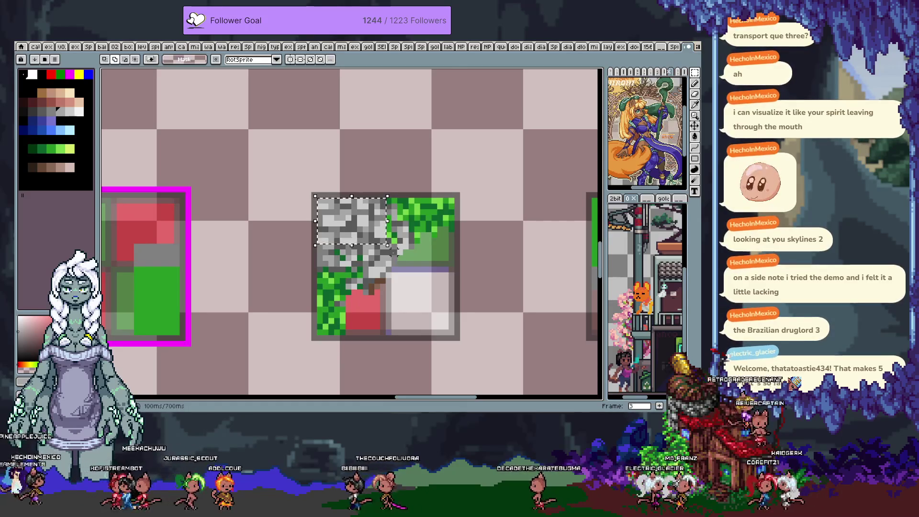
scroll(391, 251, down, 3)
scroll(375, 243, down, 1)
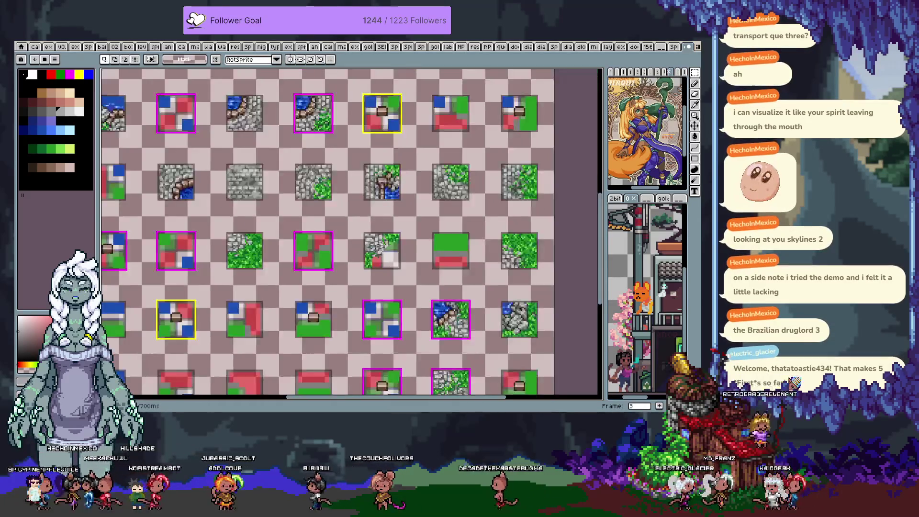
scroll(375, 239, up, 2)
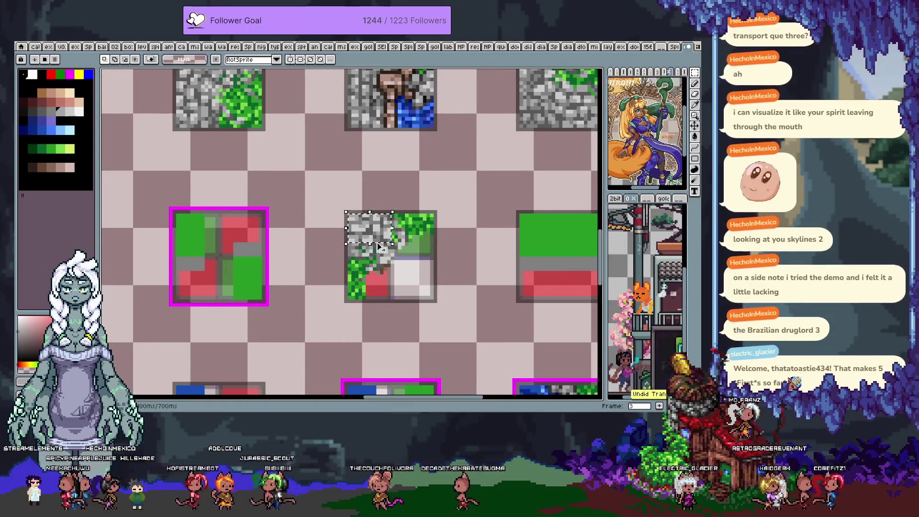
scroll(402, 229, up, 1)
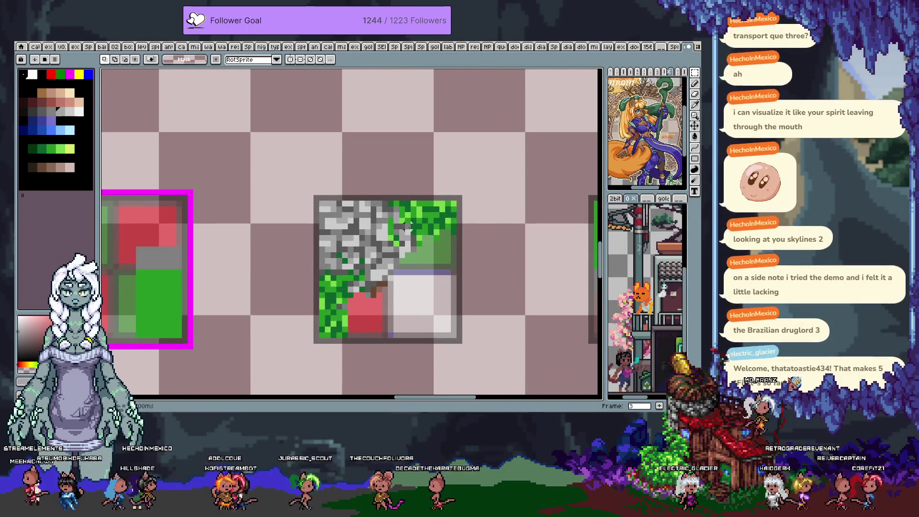
scroll(406, 226, down, 1)
scroll(430, 230, down, 1)
scroll(477, 239, down, 2)
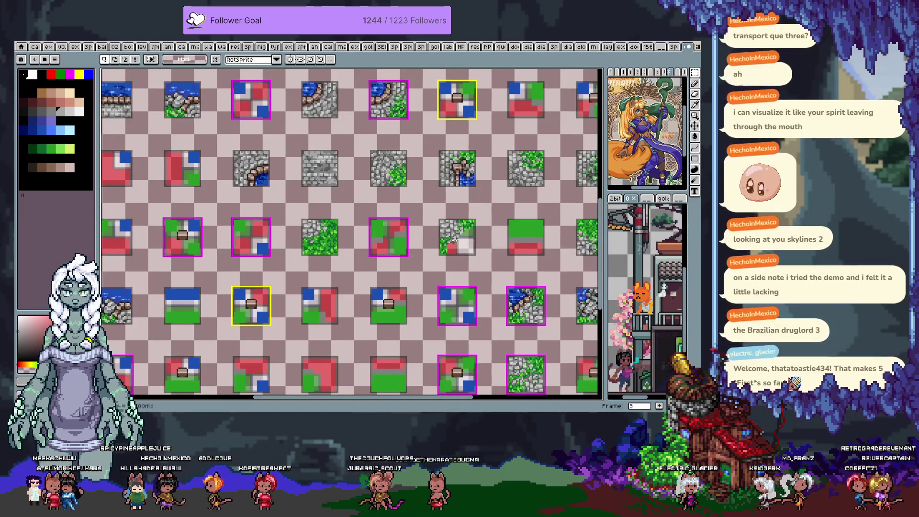
drag(495, 184, 448, 209)
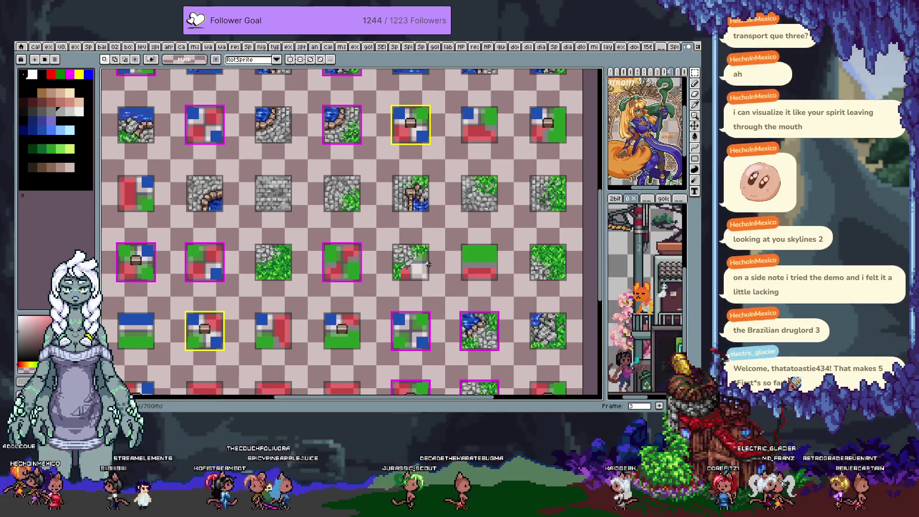
Undo the edit, abandon a pasted stone-path tile copy, and clear the selection
key(ctrl+z)
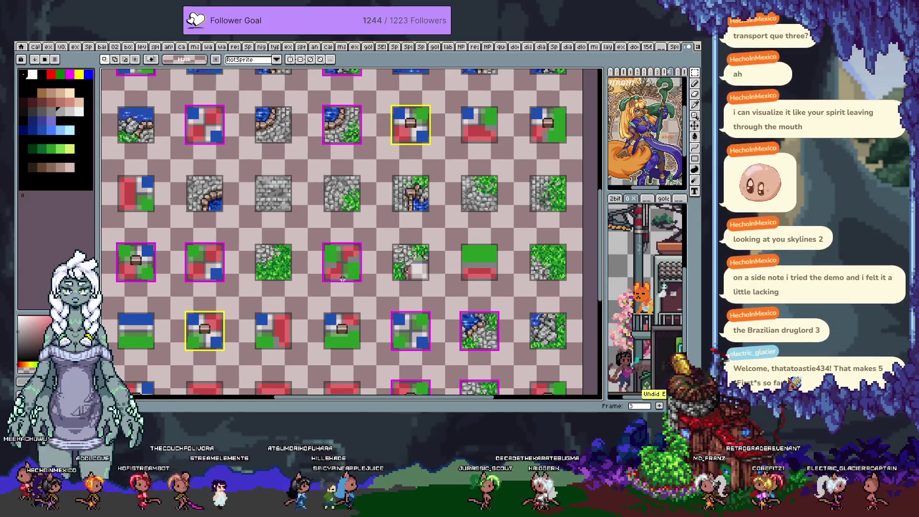
key(ctrl+v)
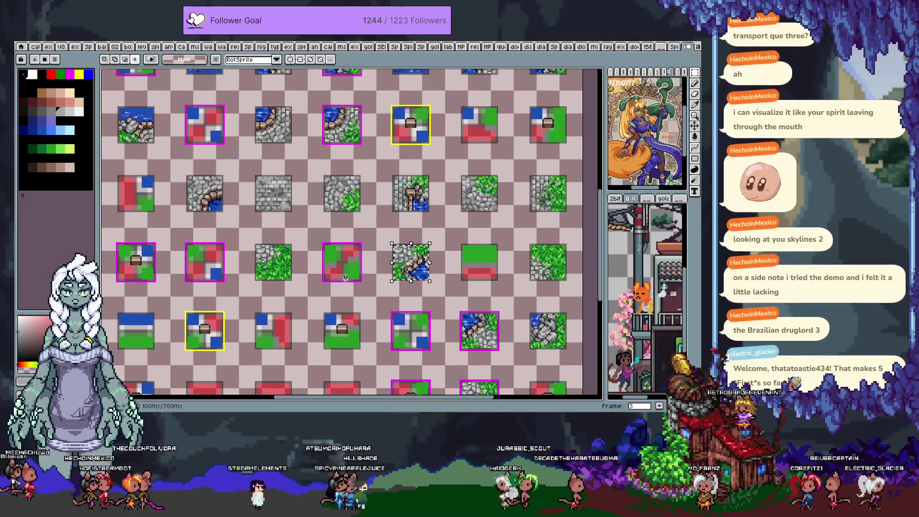
key(Left)
key(Left)
key(Left)
key(Left)
key(Left)
key(Left)
key(Left)
key(Left)
key(Left)
key(Left)
key(Left)
key(Left)
key(Left)
key(Left)
key(Left)
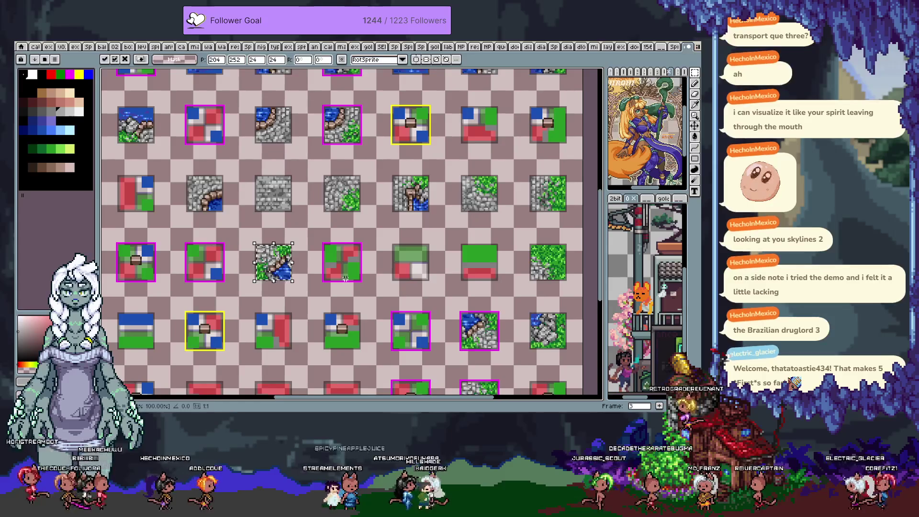
key(ctrl+z)
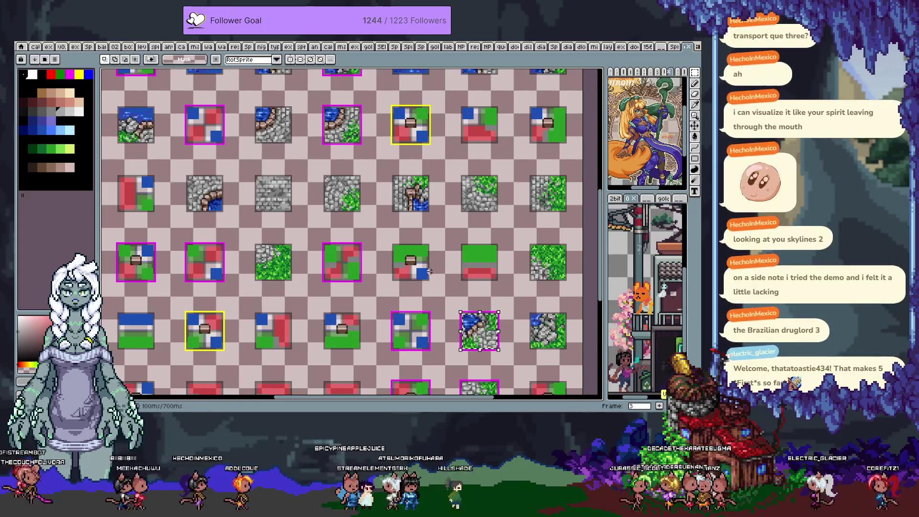
key(ctrl+d)
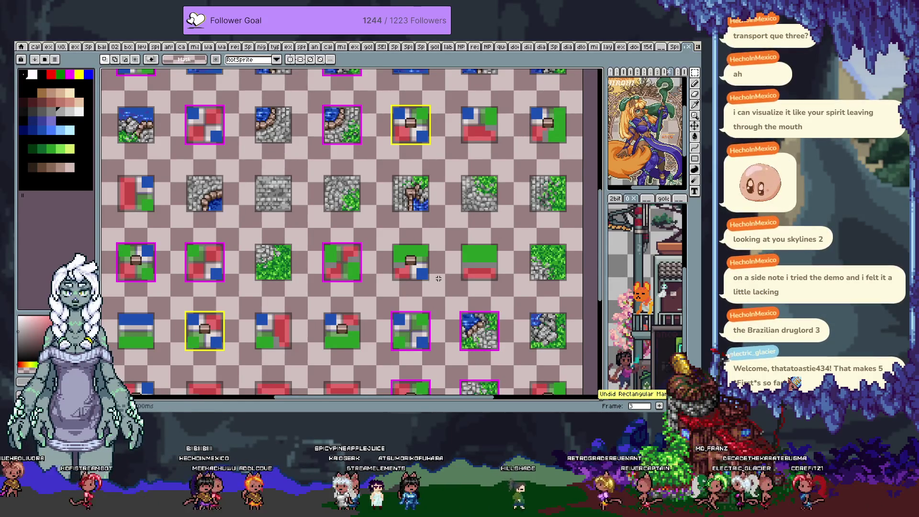
scroll(438, 278, up, 1)
scroll(223, 262, left, 2)
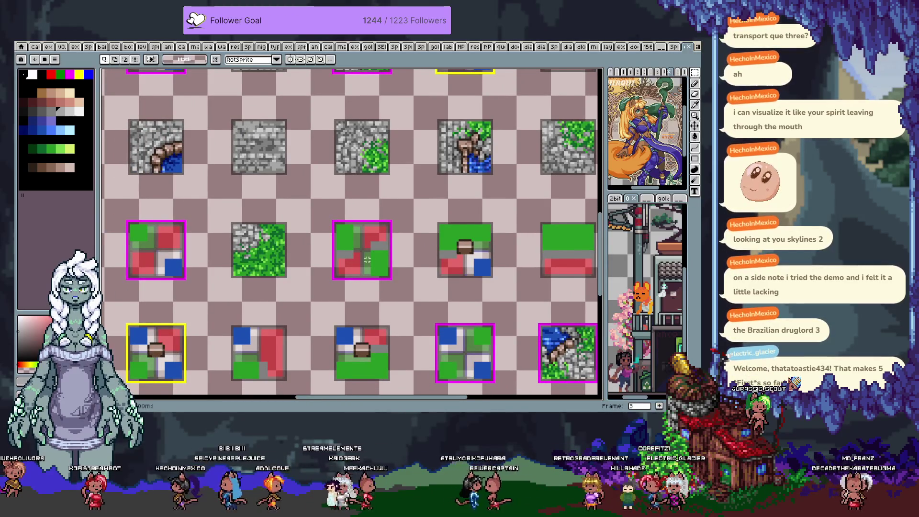
scroll(372, 264, down, 1)
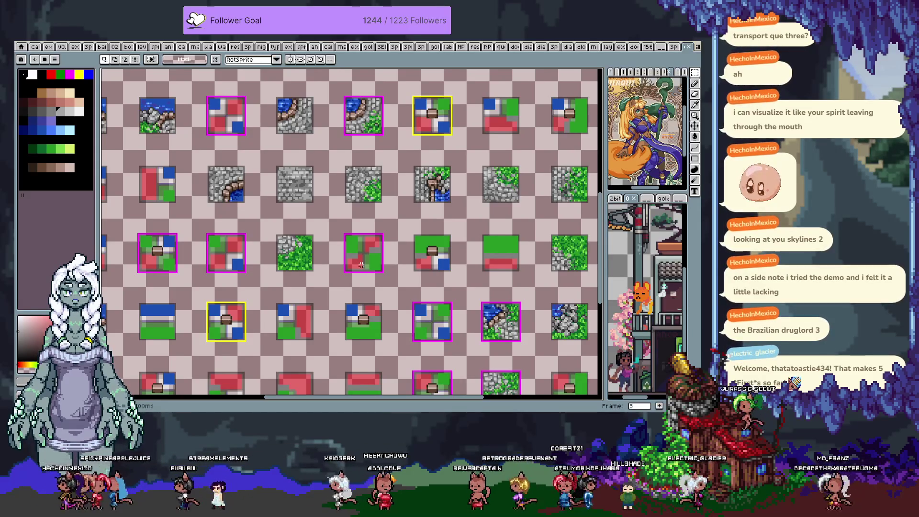
mouse_move(485, 277)
mouse_down()
mouse_move(399, 260)
mouse_move(406, 277)
mouse_up()
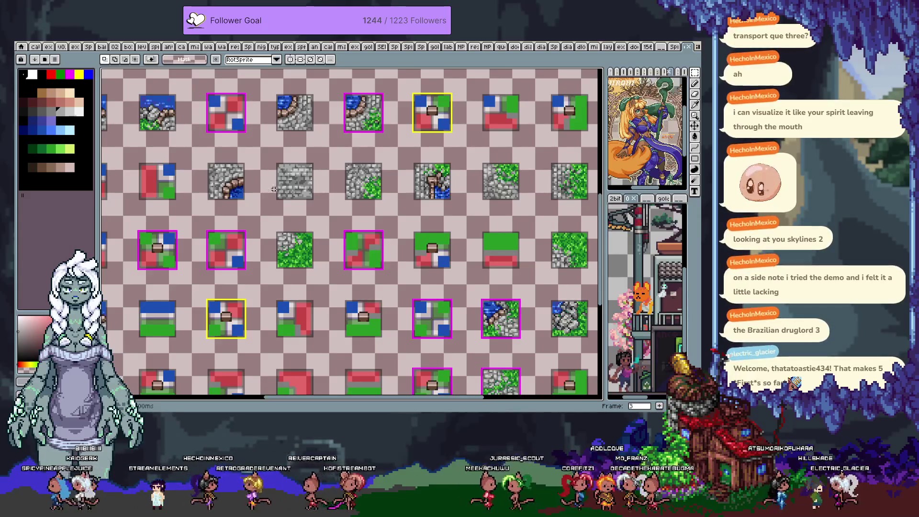
drag(279, 195, 253, 170)
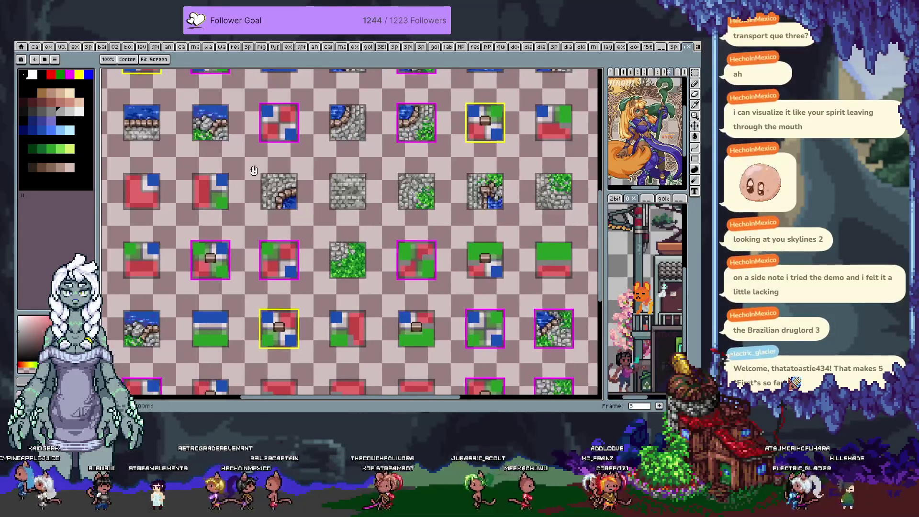
drag(253, 171, 323, 239)
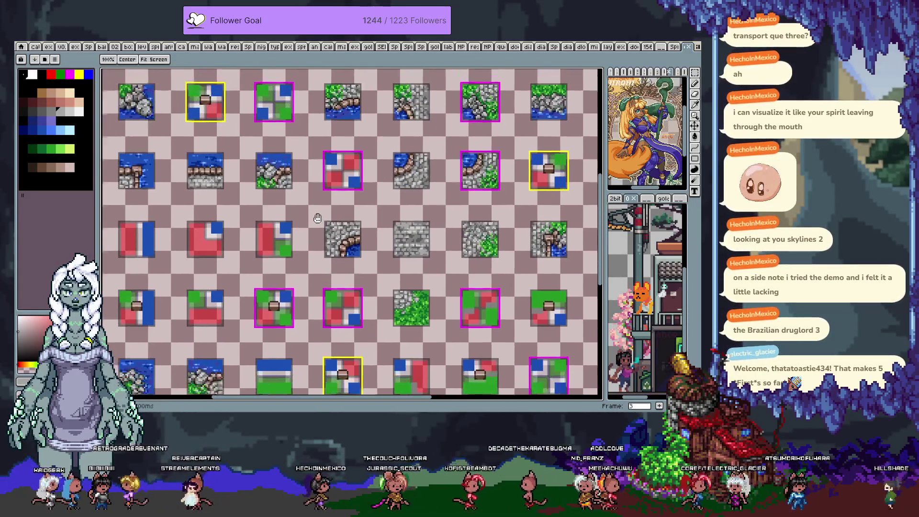
mouse_move(322, 238)
mouse_down()
mouse_move(429, 253)
mouse_move(404, 256)
mouse_up()
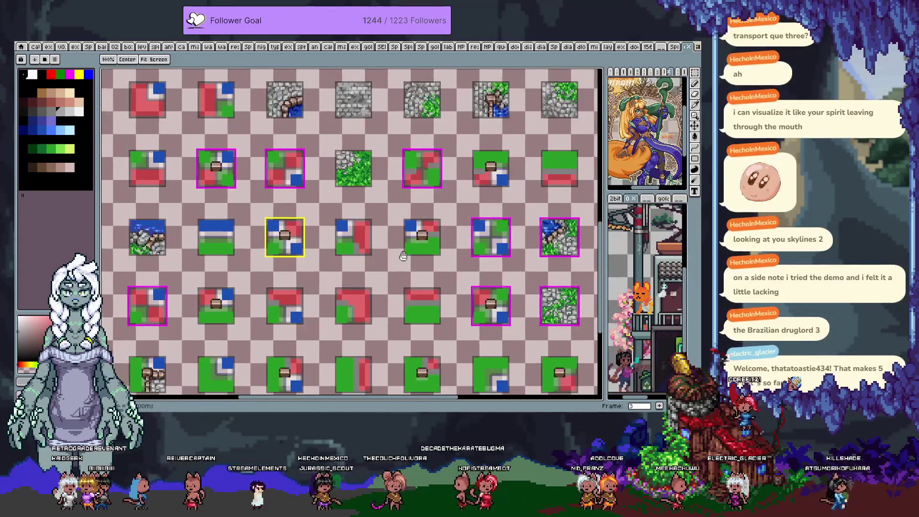
mouse_move(403, 256)
mouse_down()
mouse_move(405, 280)
mouse_move(444, 304)
mouse_move(413, 292)
mouse_up()
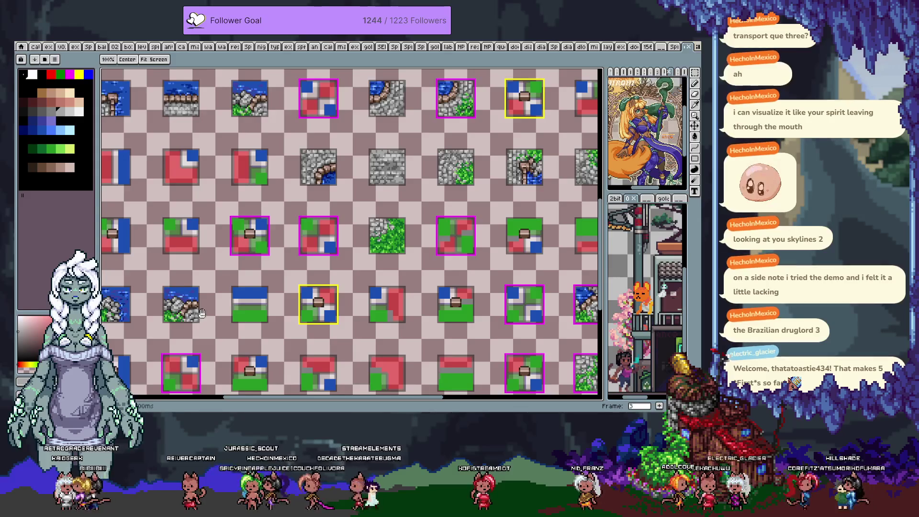
key(m)
mouse_move(165, 288)
mouse_down()
mouse_move(193, 321)
mouse_move(198, 305)
mouse_move(548, 248)
mouse_move(525, 236)
mouse_up()
key(ctrl+c)
key(ctrl+v)
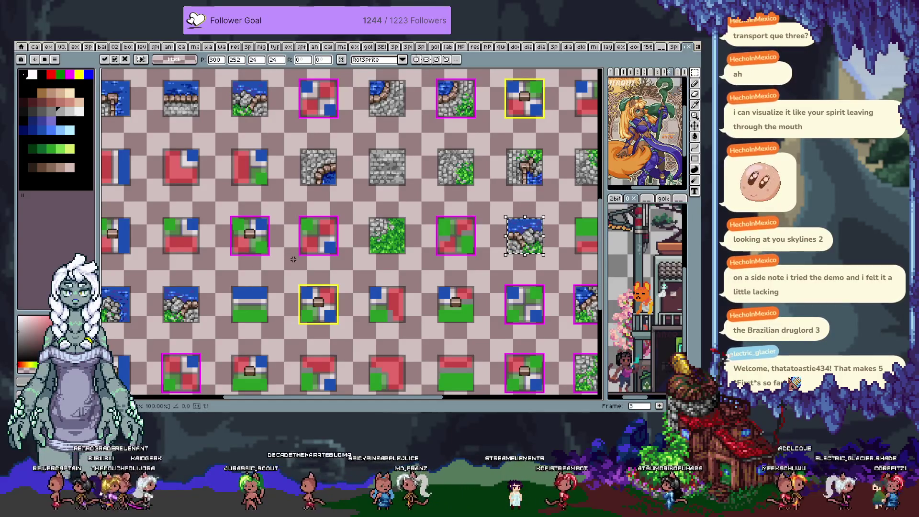
key(Return)
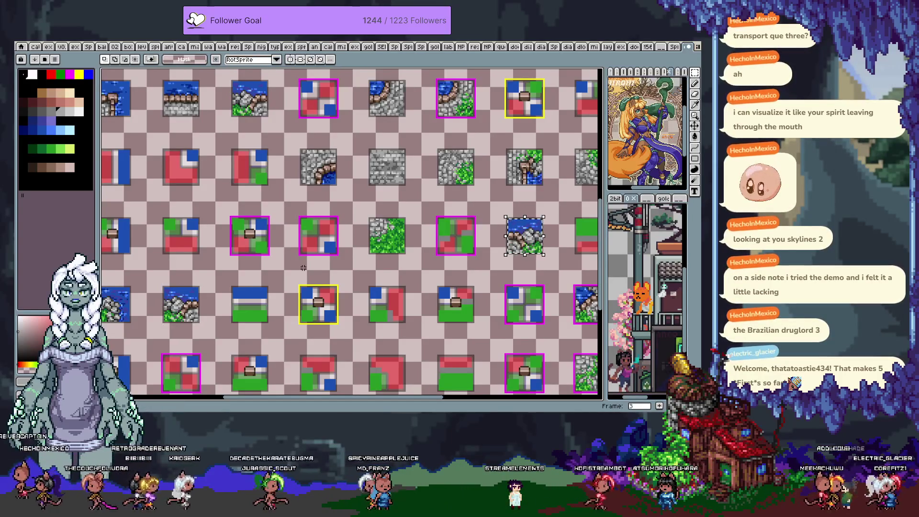
key(h)
drag(458, 236, 367, 268)
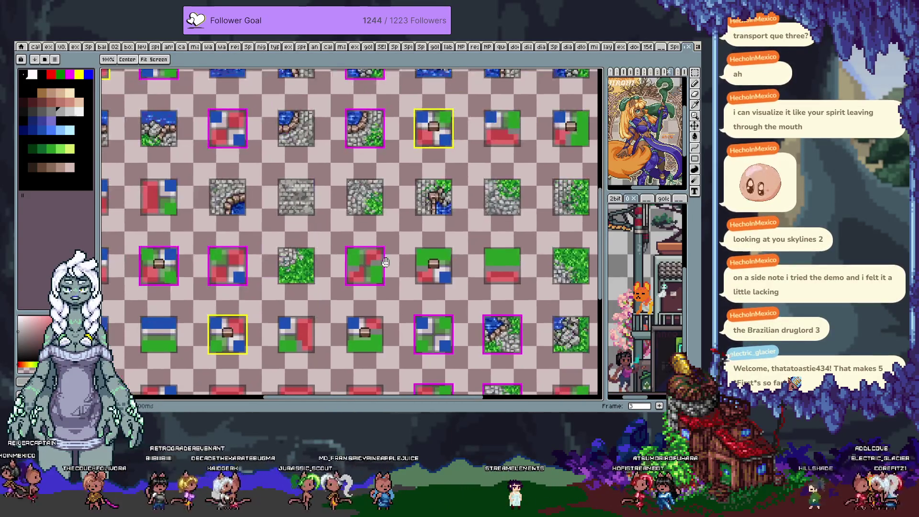
Drop a copy of the ladder-and-water tile into the empty slot directly below it
key(m)
scroll(475, 218, up, 1)
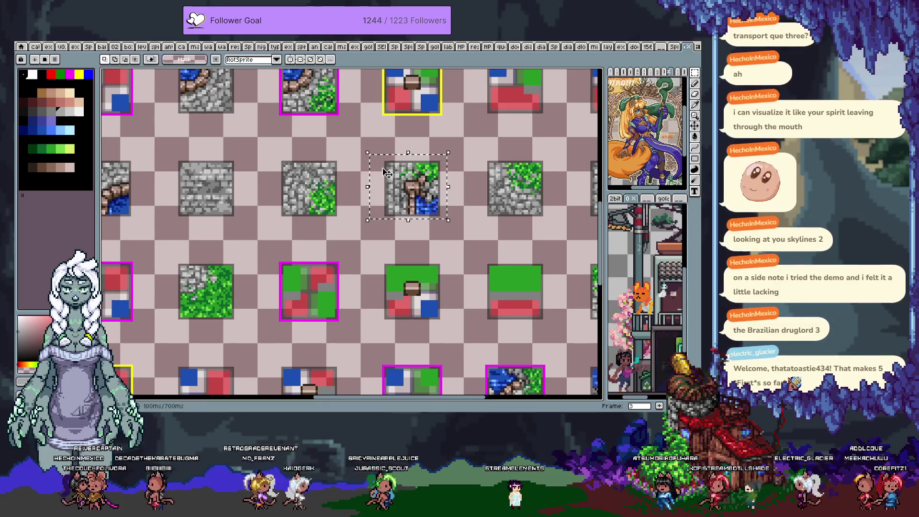
key(Down)
key(Down)
key(Down)
key(Down)
key(Down)
key(Down)
key(Down)
key(Down)
key(Down)
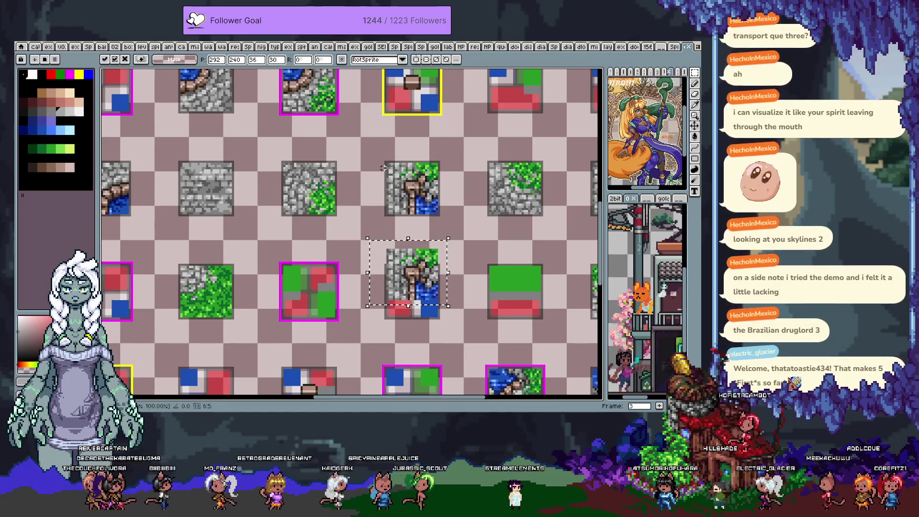
key(Down)
key(Down)
key(Down)
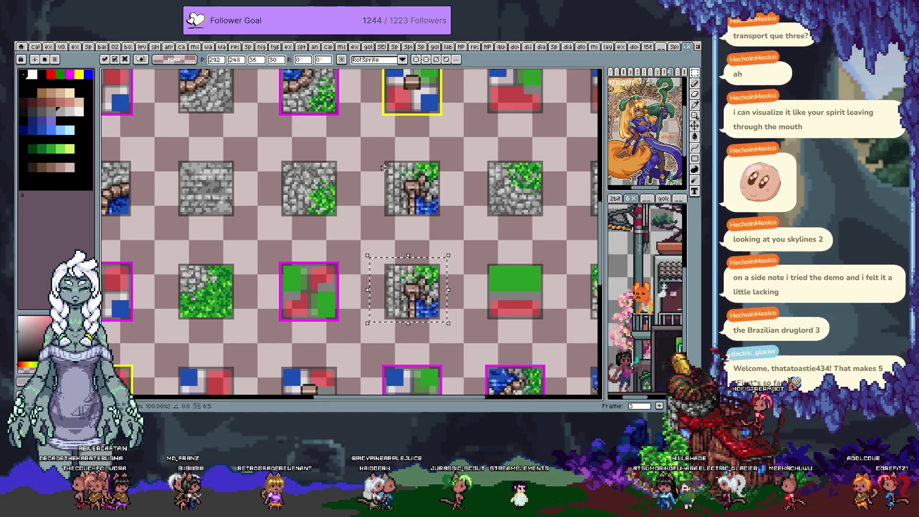
click(411, 151)
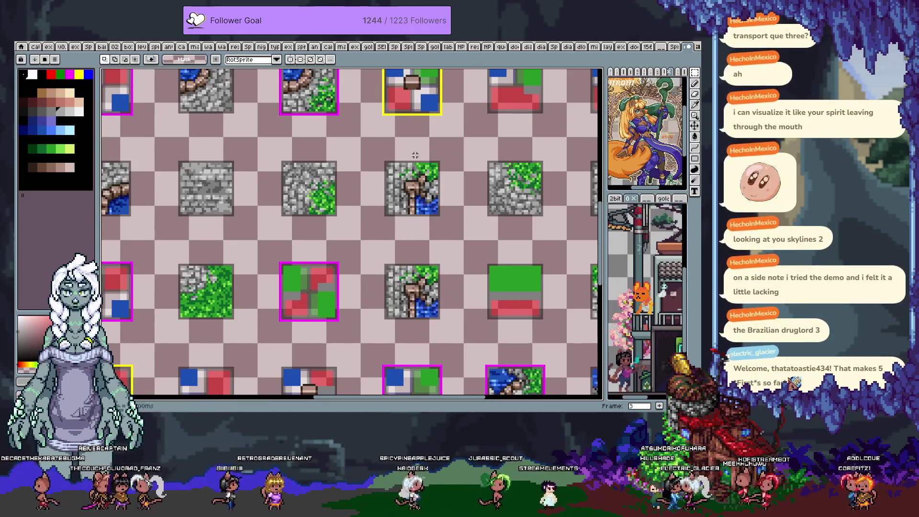
scroll(411, 151, down, 3)
scroll(412, 241, up, 1)
scroll(413, 241, up, 1)
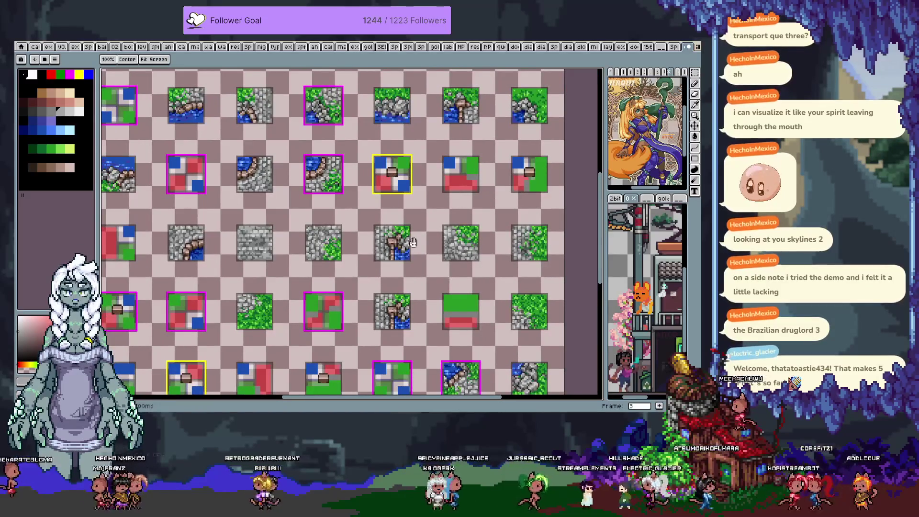
drag(413, 242, 423, 238)
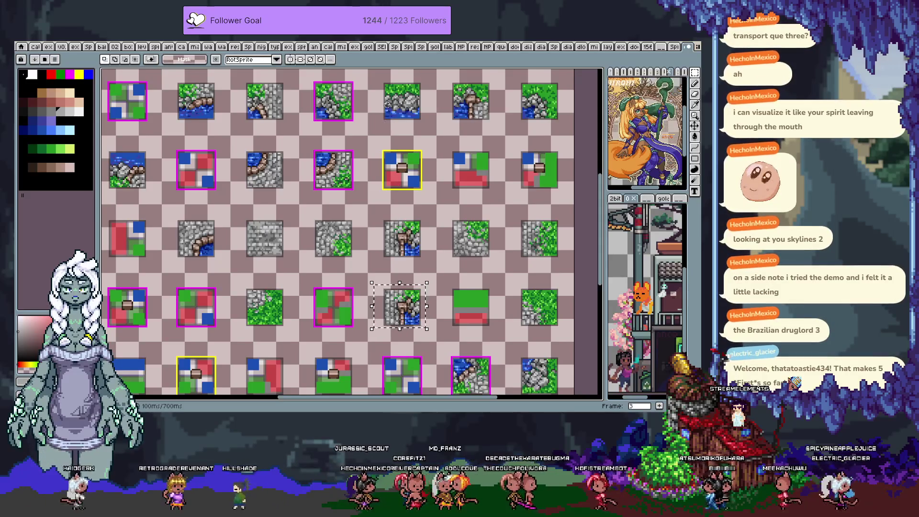
scroll(373, 146, down, 1)
scroll(374, 146, up, 2)
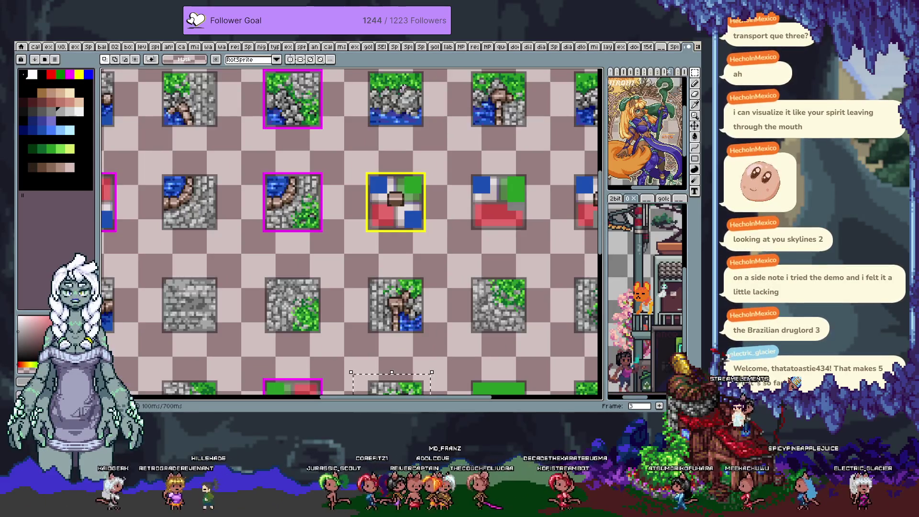
Undo stray marquees and paste the ladder tile over the green placeholder in the lower row
drag(383, 128, 373, 146)
scroll(373, 145, down, 1)
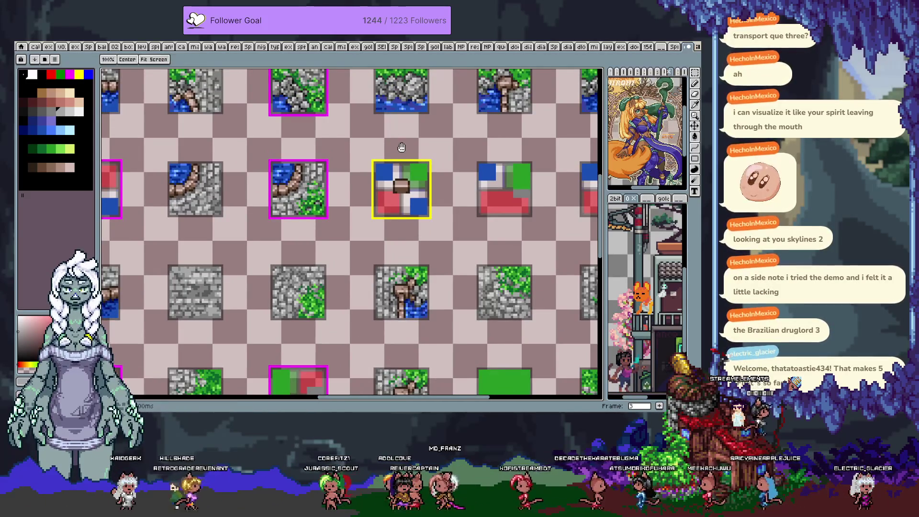
scroll(399, 144, down, 2)
scroll(416, 117, down, 1)
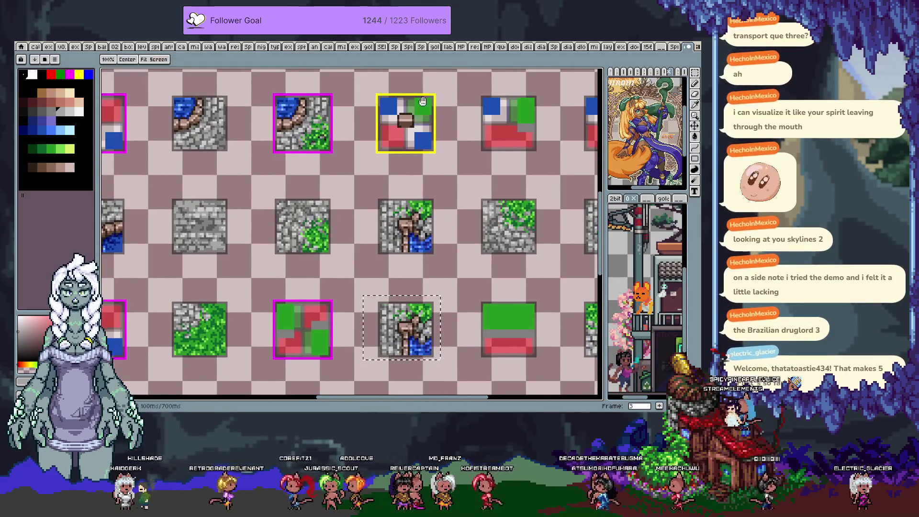
scroll(416, 118, up, 3)
scroll(388, 98, up, 2)
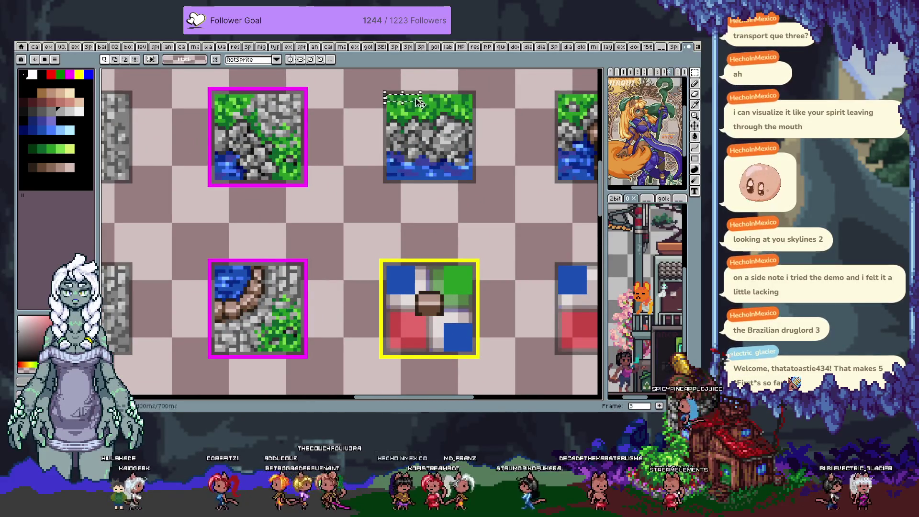
scroll(454, 131, up, 1)
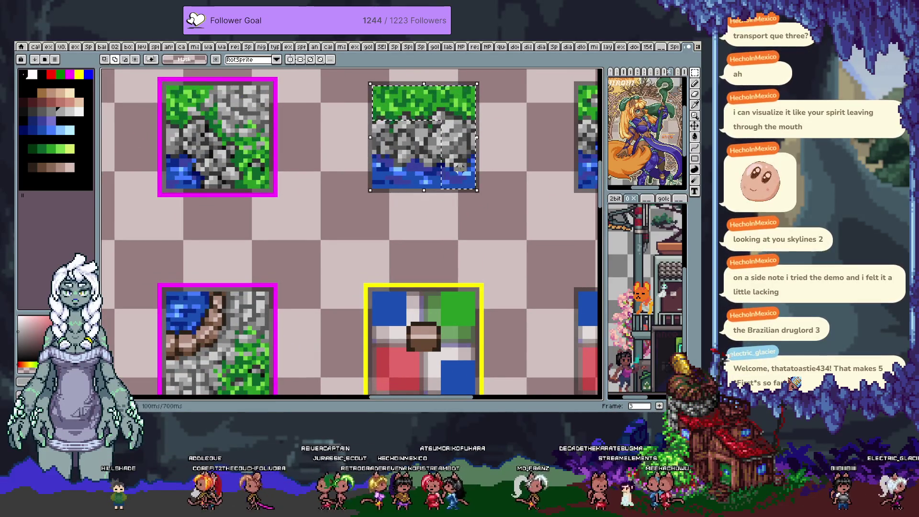
scroll(484, 213, down, 2)
drag(484, 213, 461, 193)
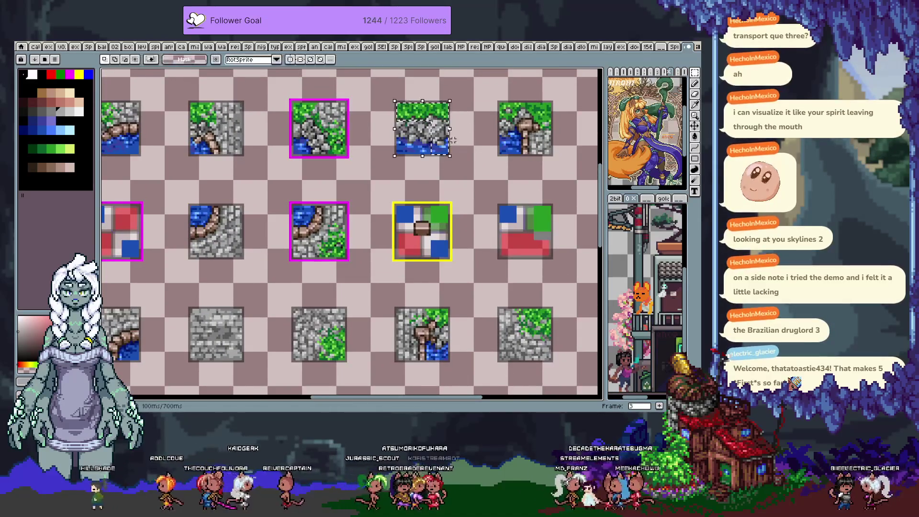
key(ctrl+z)
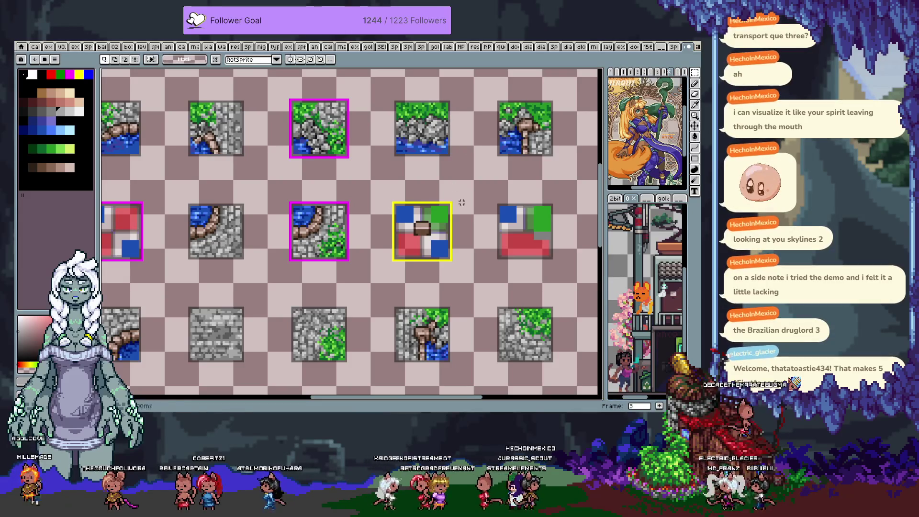
key(ctrl+z)
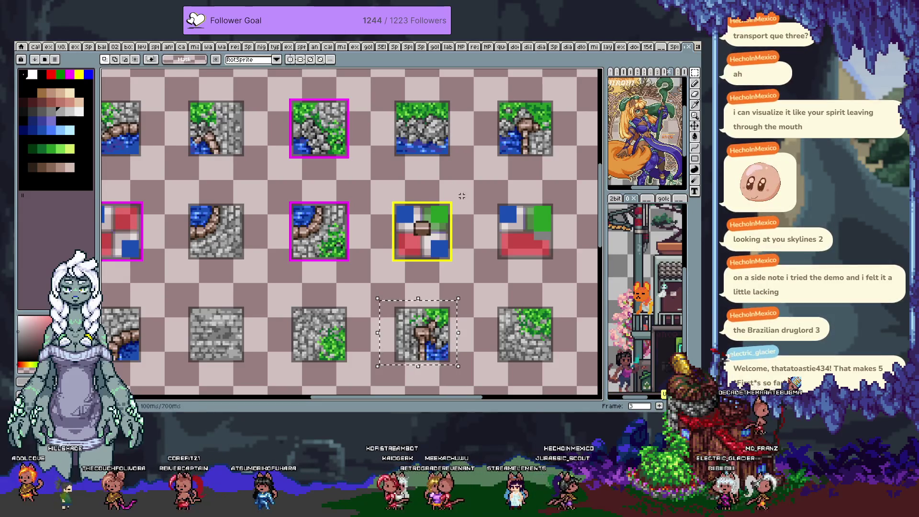
scroll(425, 211, down, 2)
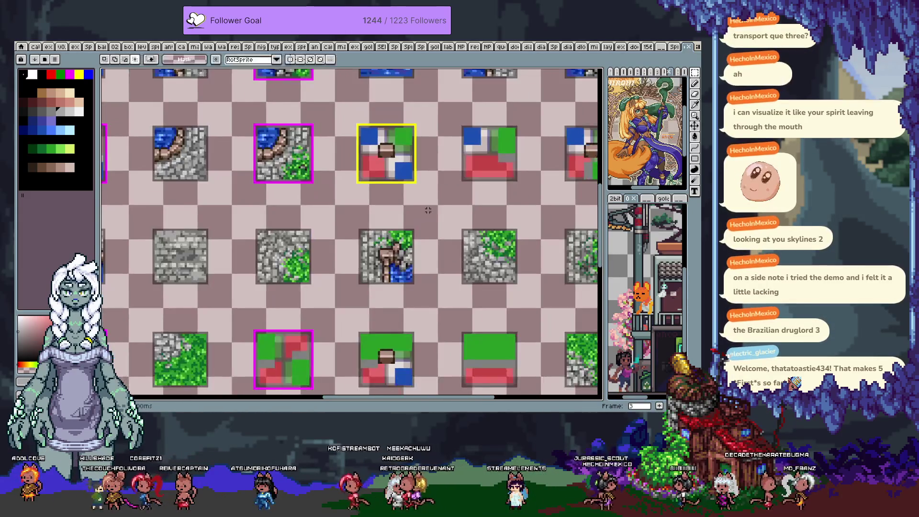
scroll(472, 170, down, 3)
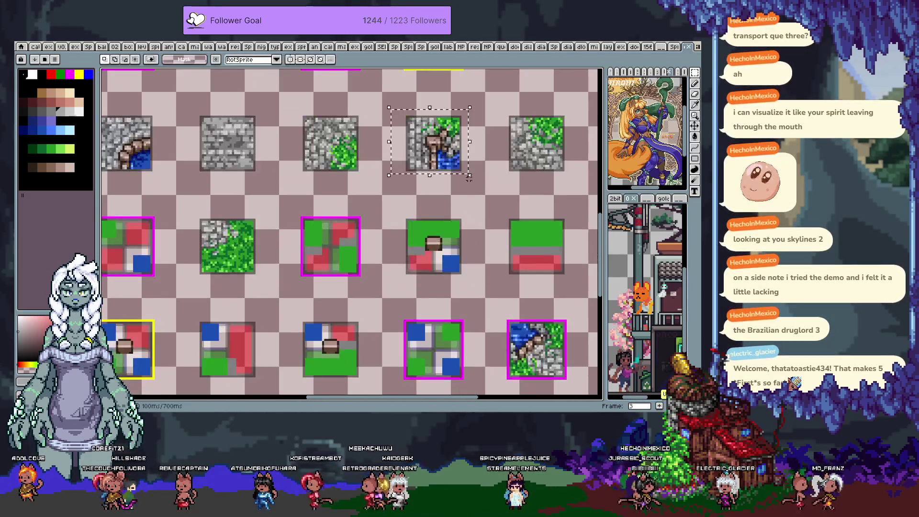
key(ctrl+v)
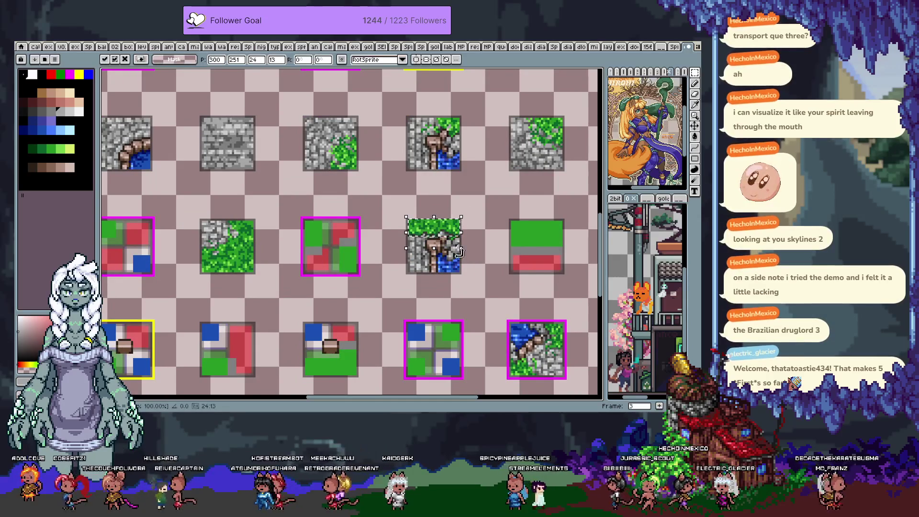
scroll(474, 249, up, 1)
scroll(474, 249, up, 1)
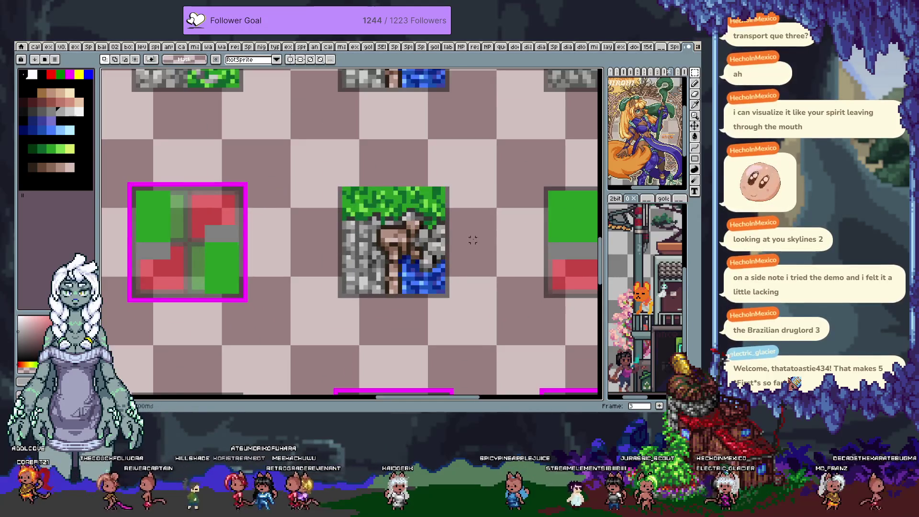
key(ctrl+v)
key(Return)
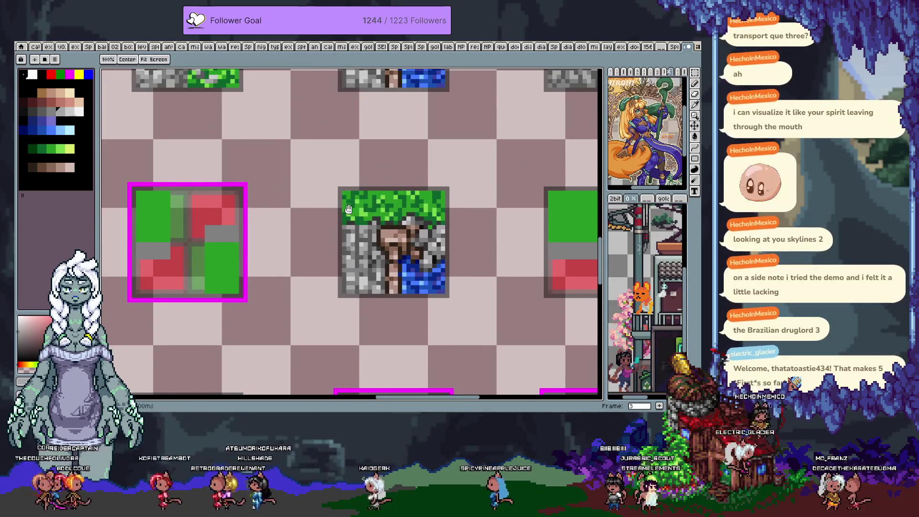
Copy a grass patch from another tile and paste it floating beside the new ladder tile
drag(366, 229, 325, 197)
scroll(388, 190, down, 1)
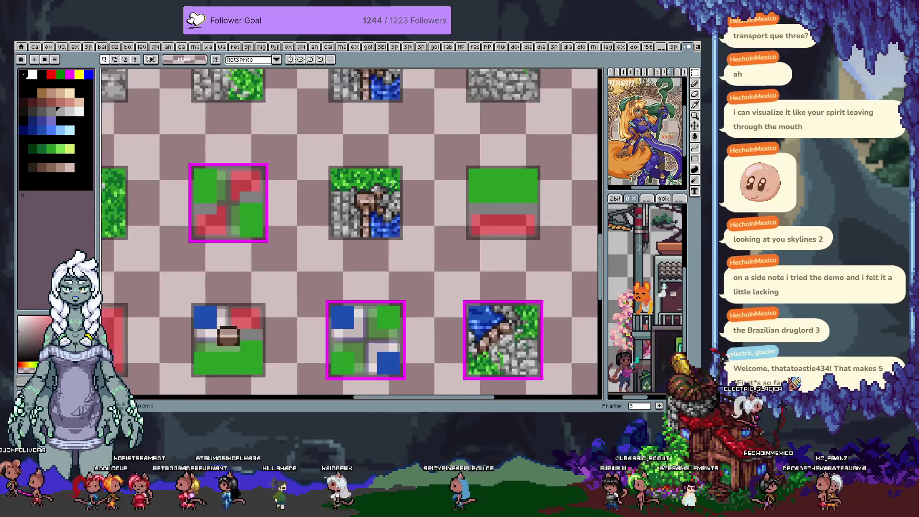
scroll(391, 180, down, 1)
drag(392, 154, 351, 241)
scroll(373, 186, down, 1)
key(m)
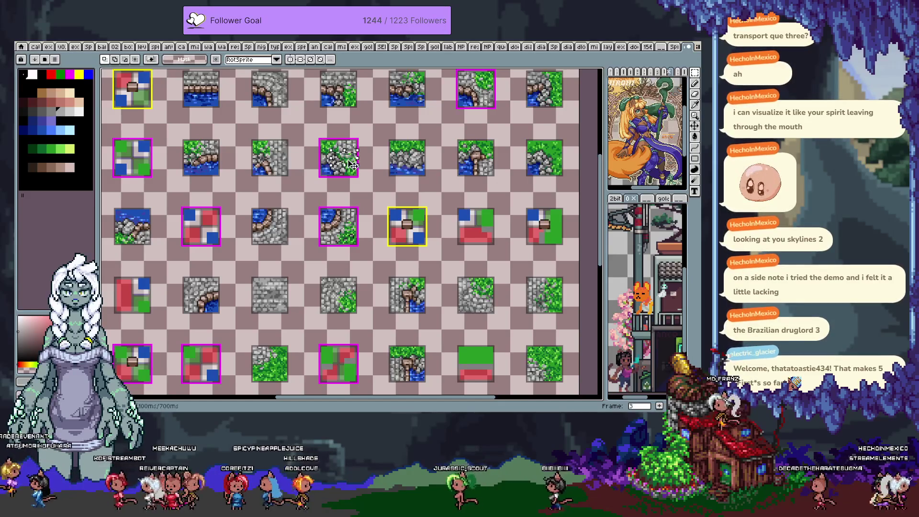
key(h)
drag(408, 281, 363, 187)
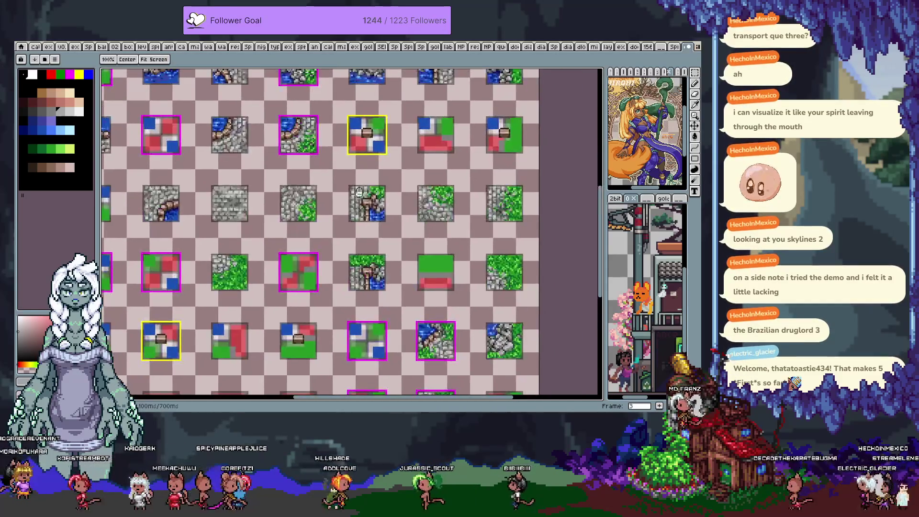
drag(366, 266, 338, 181)
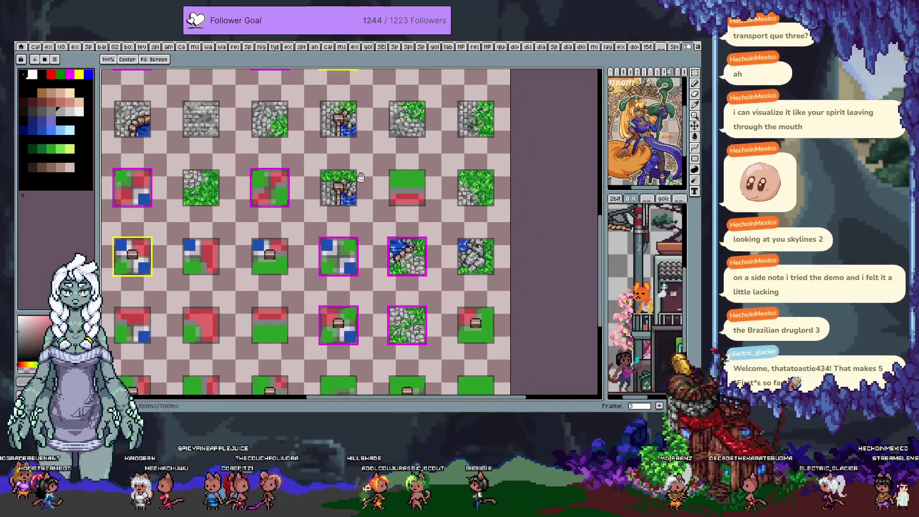
scroll(340, 181, up, 1)
scroll(340, 181, up, 1)
key(ctrl+v)
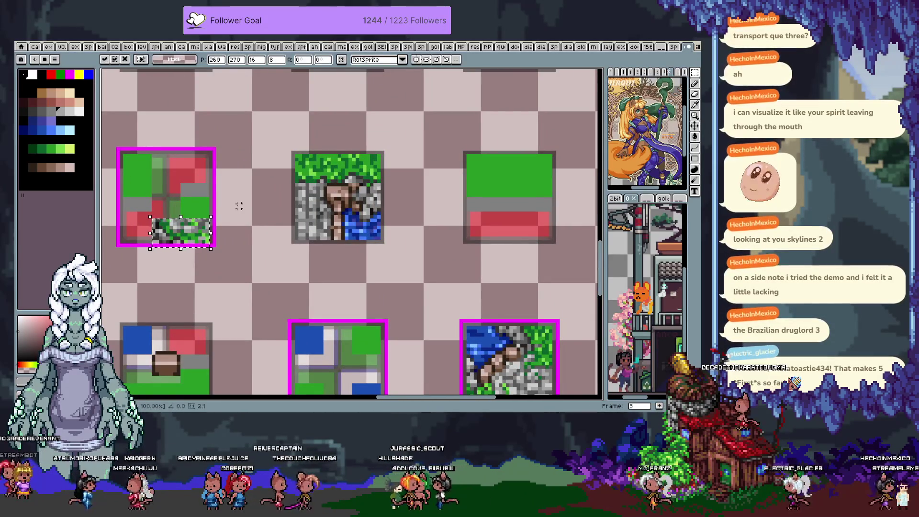
With the grid shown, move the grass patch onto the ladder tile and commit it
key(ctrl+apostrophe)
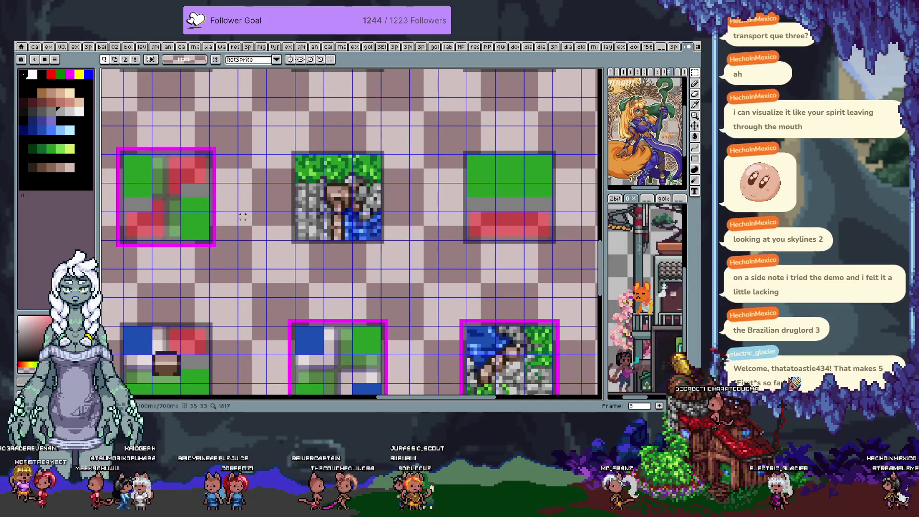
drag(180, 245, 325, 203)
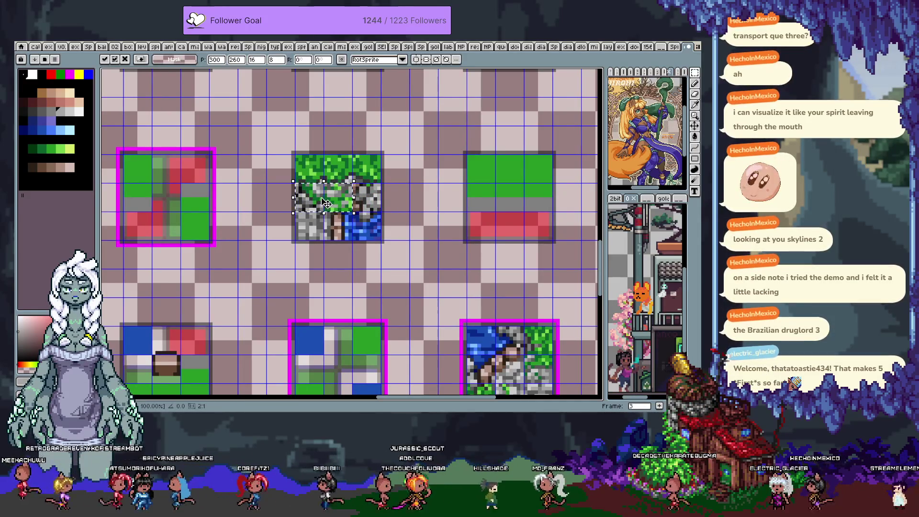
key(Return)
key(g)
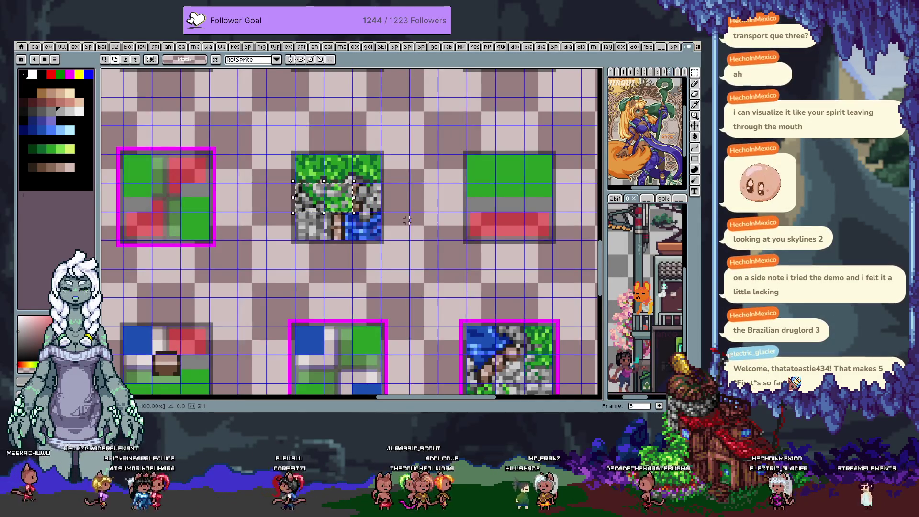
key(ctrl+d)
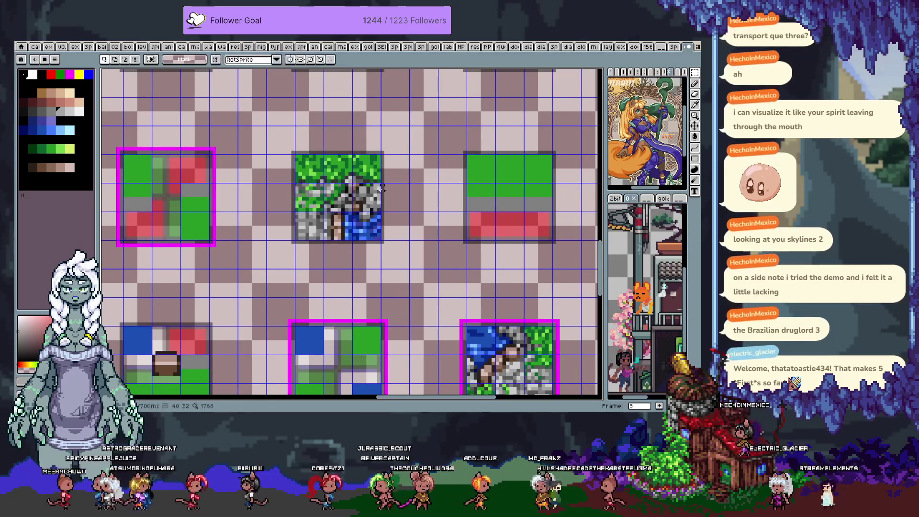
scroll(357, 180, up, 1)
scroll(356, 181, up, 1)
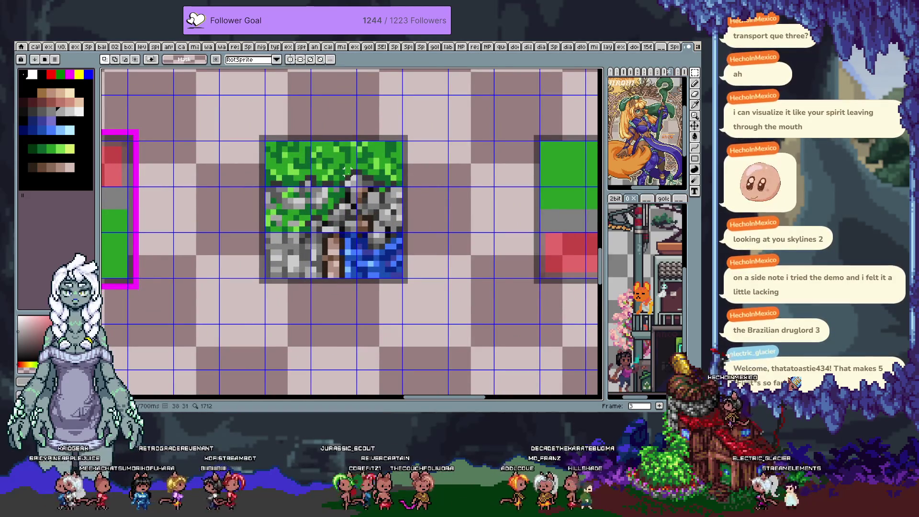
Paste a second grass-and-stone block over the tile's left stone area and commit it
key(ctrl+v)
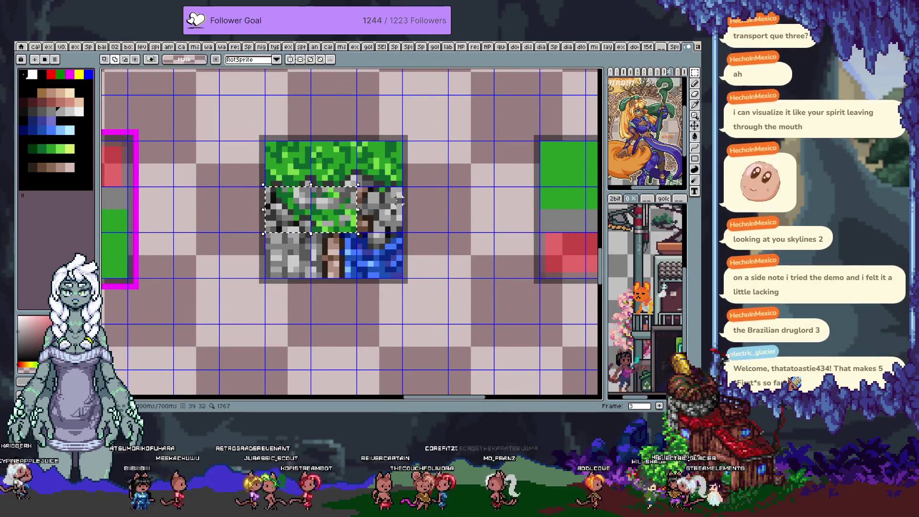
key(shift+h)
key(shift+h)
key(Return)
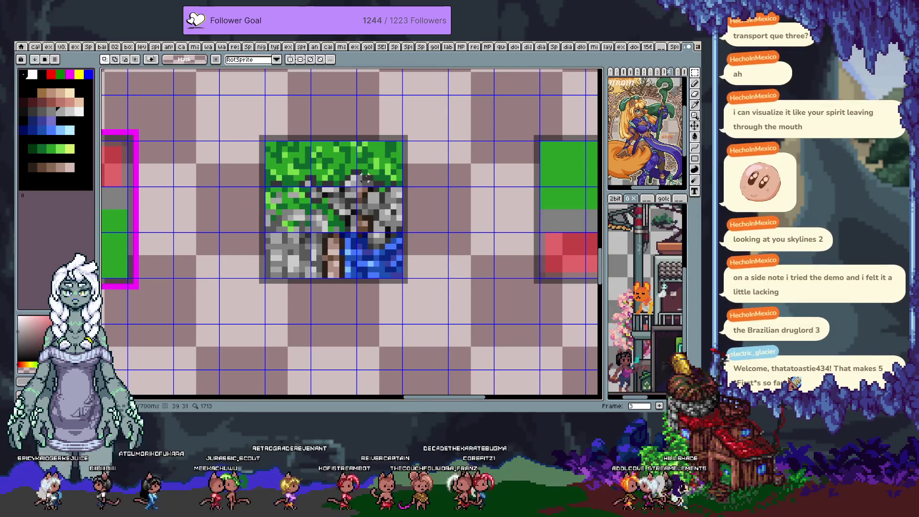
scroll(354, 171, up, 1)
key(b)
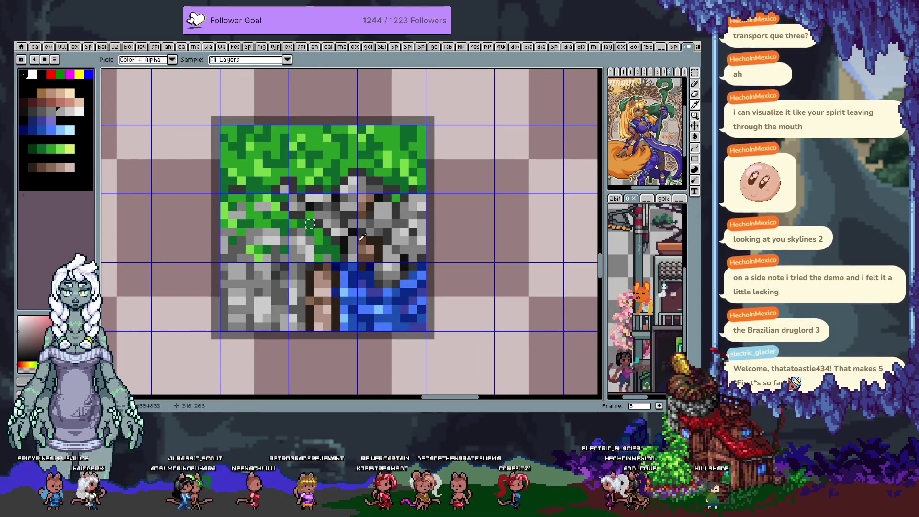
Sample the ladder's tan shade and paint a tan pixel onto the ladder top
alt+click(337, 246)
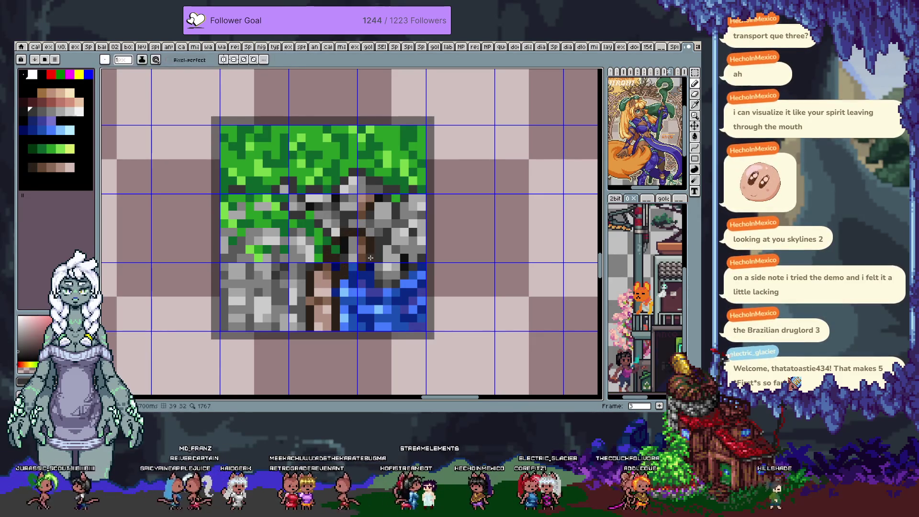
key(alt)
alt+click(365, 244)
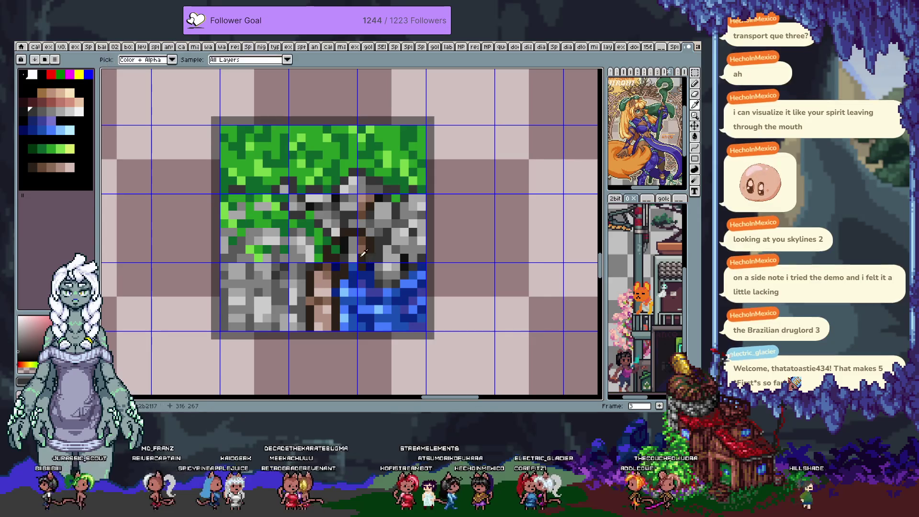
alt+click(357, 248)
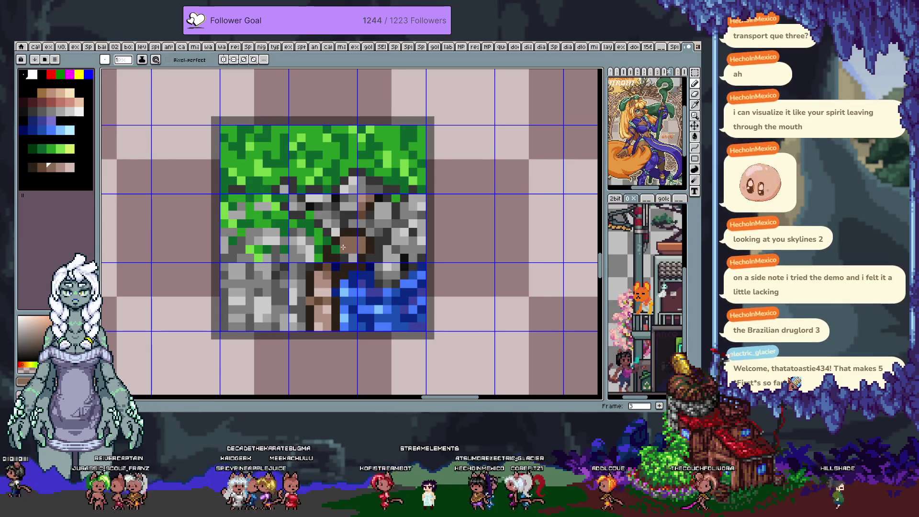
alt+click(331, 266)
alt+click(334, 265)
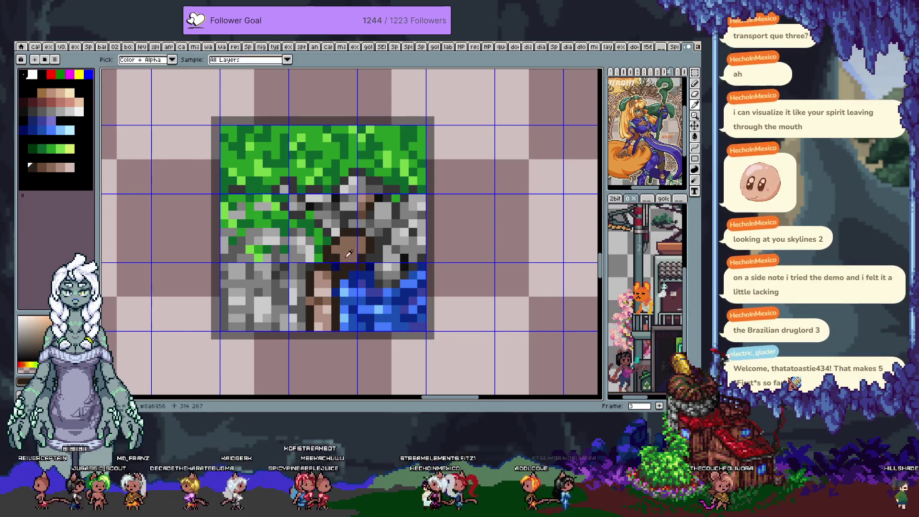
alt+click(346, 259)
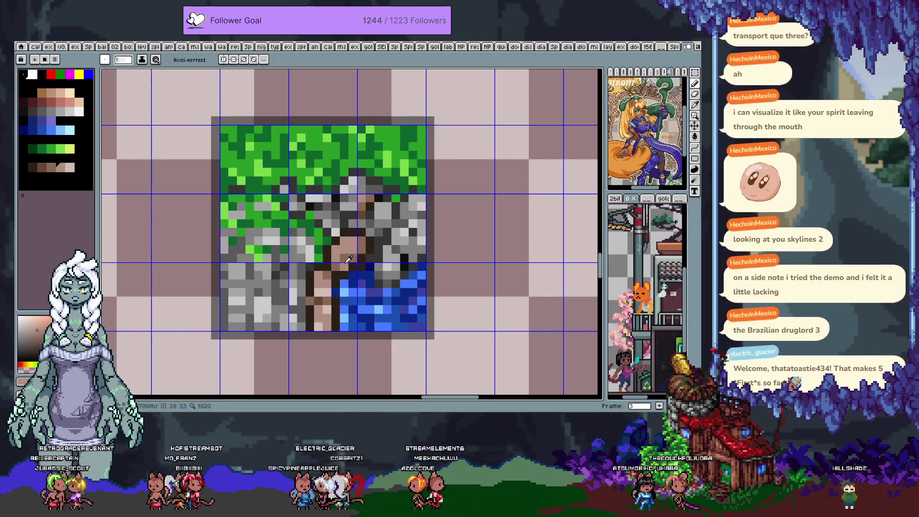
alt+click(335, 262)
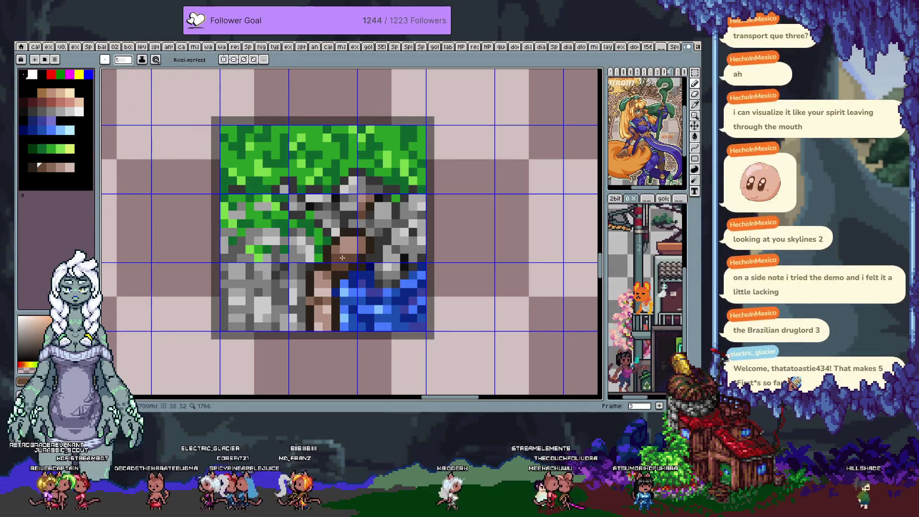
alt+click(351, 258)
alt+click(367, 272)
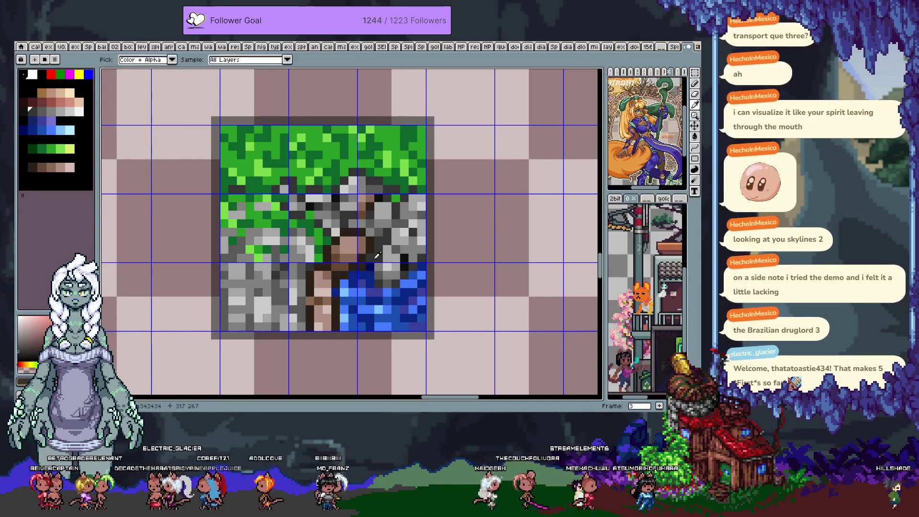
alt+click(349, 247)
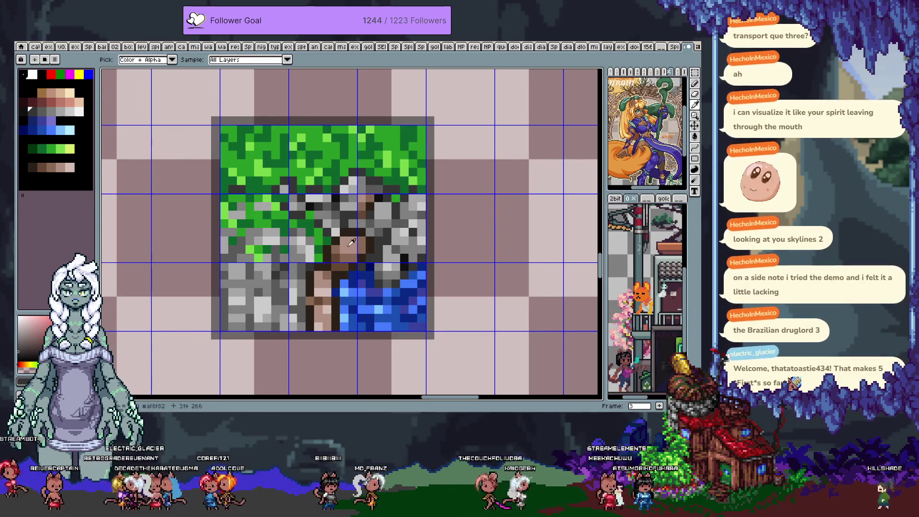
key(alt)
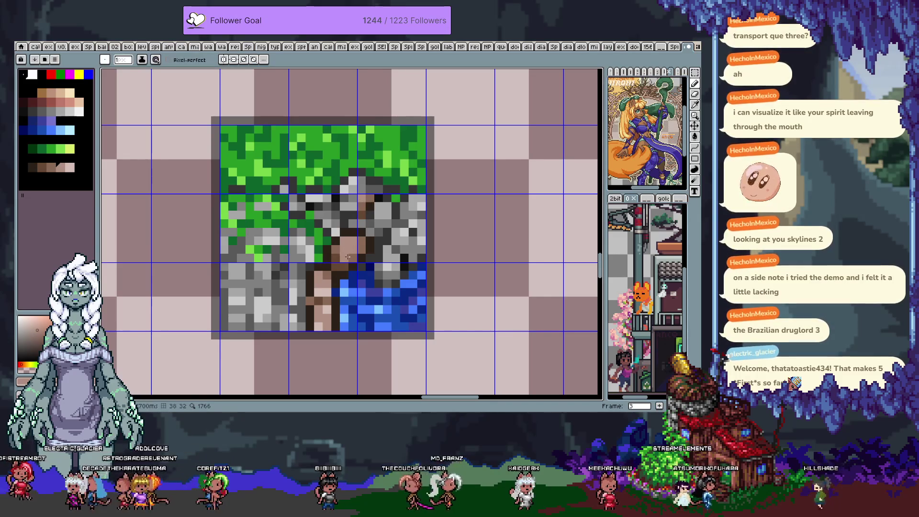
click(360, 245)
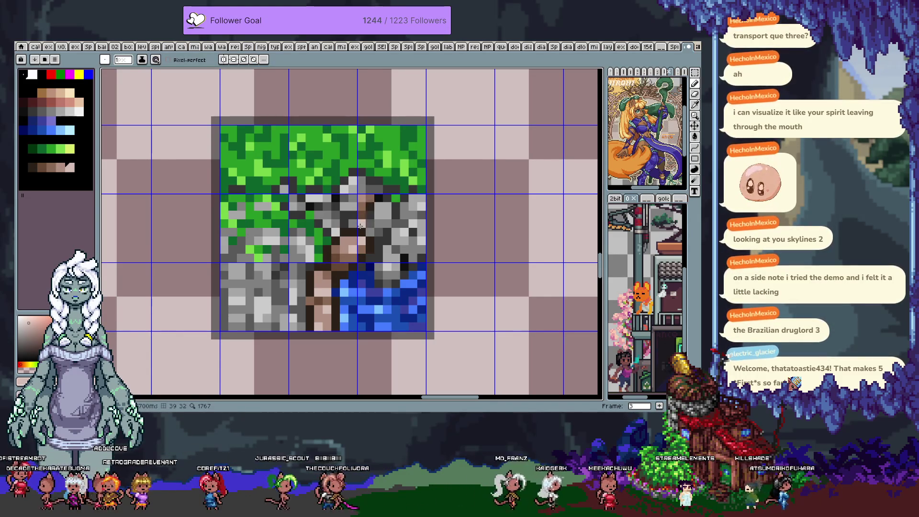
Try skin-tone, brown and grey shades for blending the ladder into the stone
alt+click(354, 224)
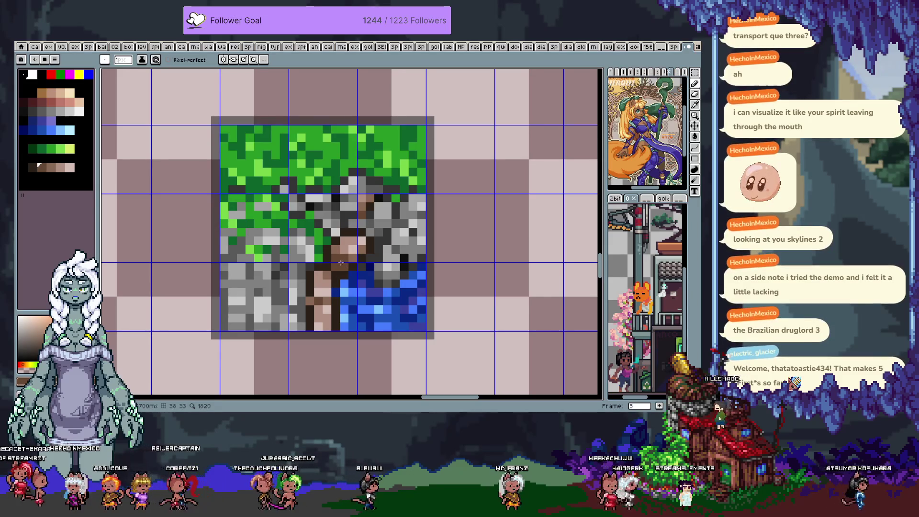
alt+click(345, 252)
alt+click(345, 256)
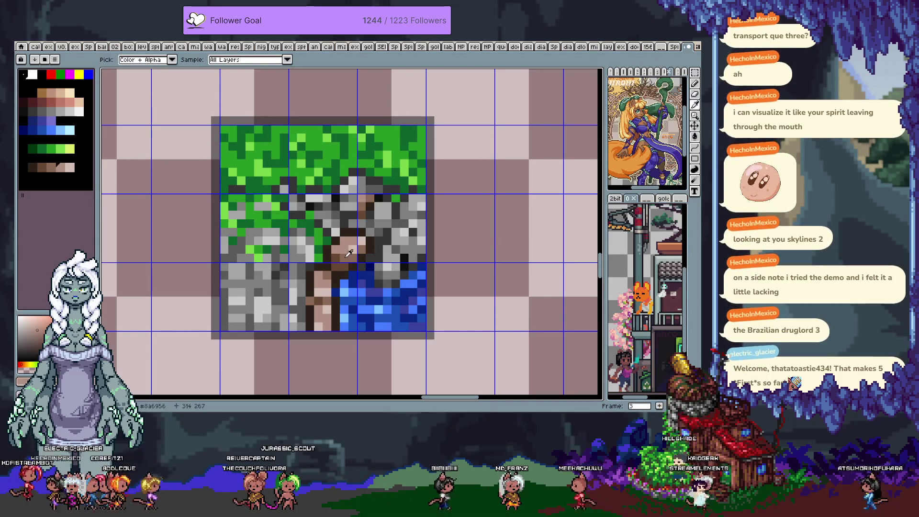
key(alt)
alt+click(352, 266)
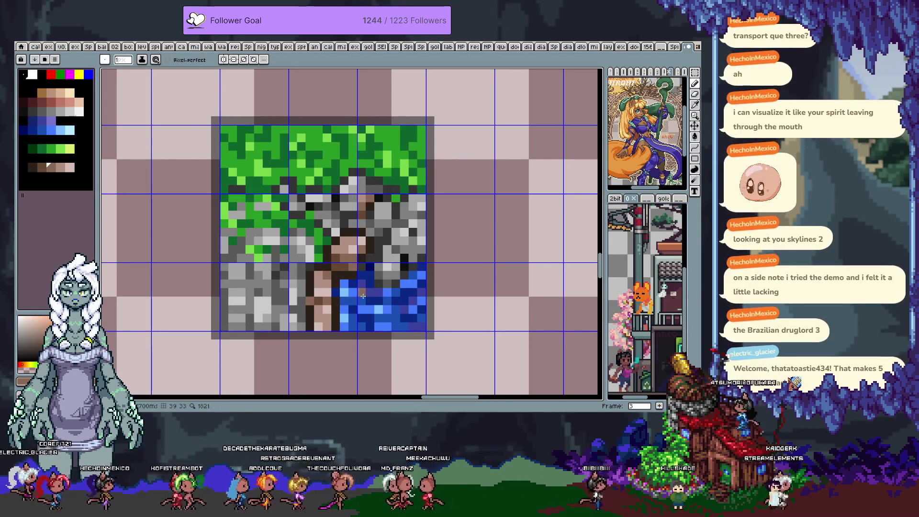
alt+click(373, 257)
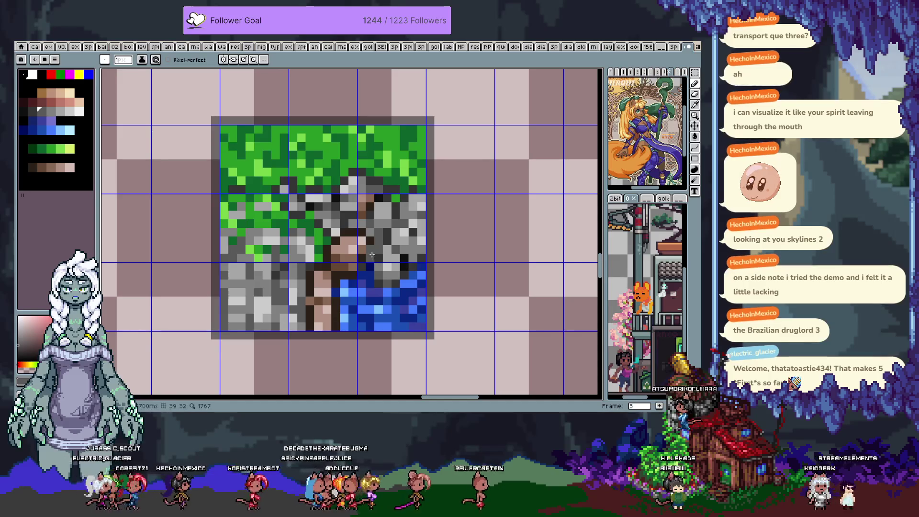
alt+click(371, 249)
alt+click(379, 234)
Settle on a mid grey from the stonework and reposition the tile lower in view
drag(368, 250, 358, 249)
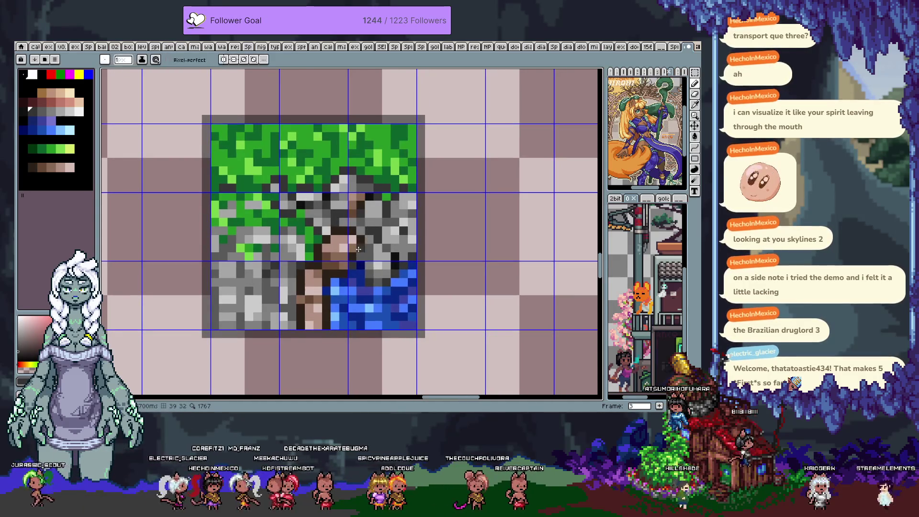
alt+click(370, 257)
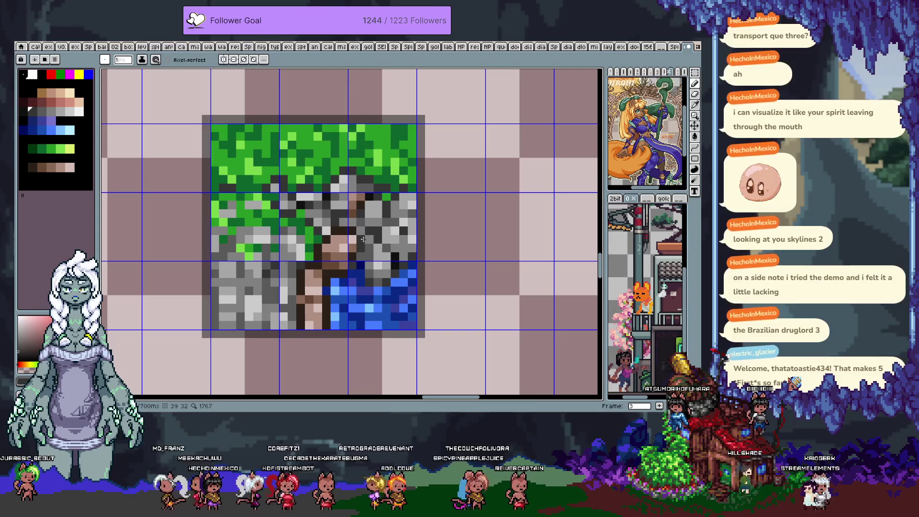
alt+click(395, 259)
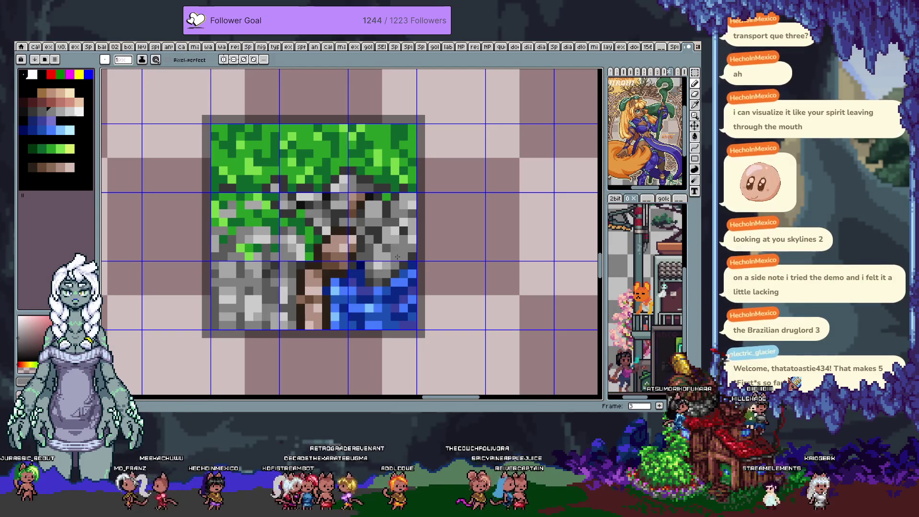
alt+click(388, 246)
alt+click(386, 246)
key(space)
drag(377, 247, 375, 279)
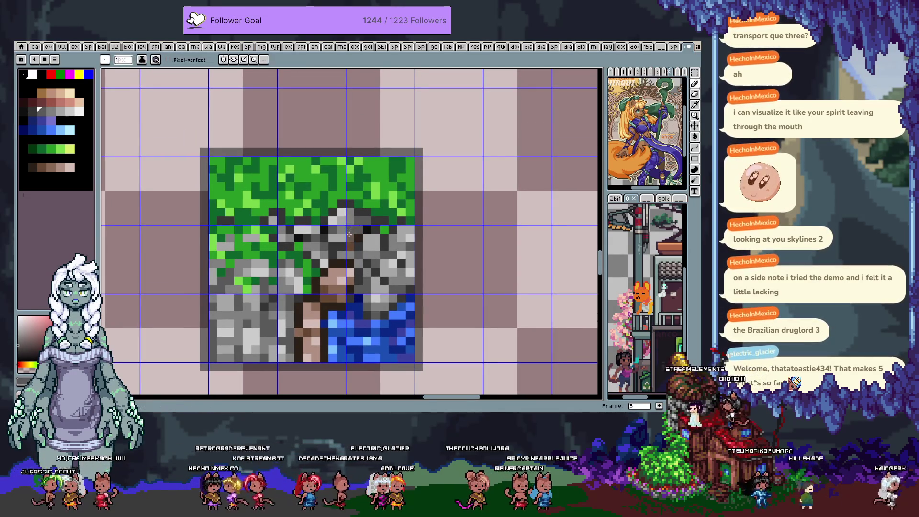
alt+click(343, 263)
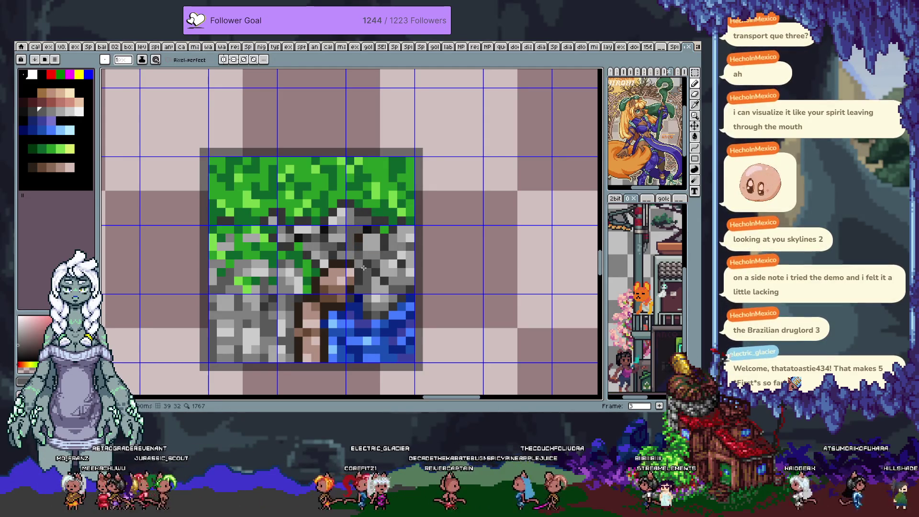
key(alt)
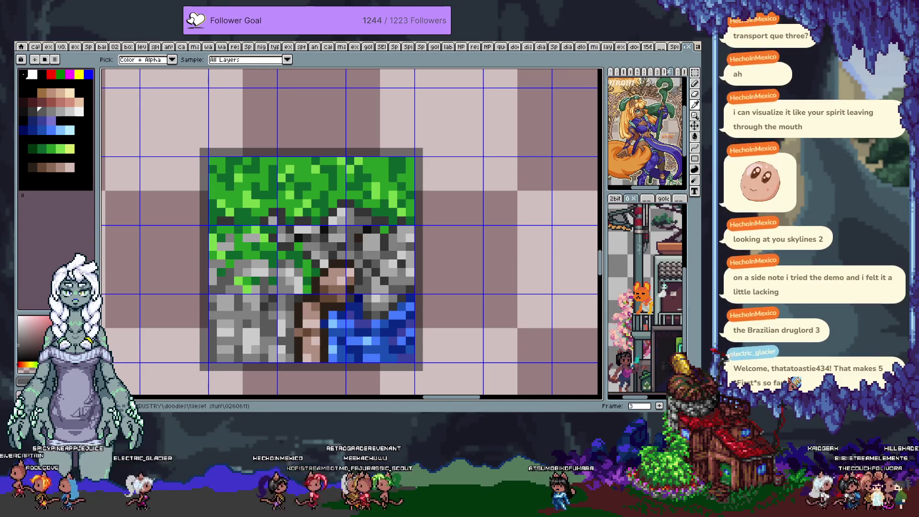
key(b)
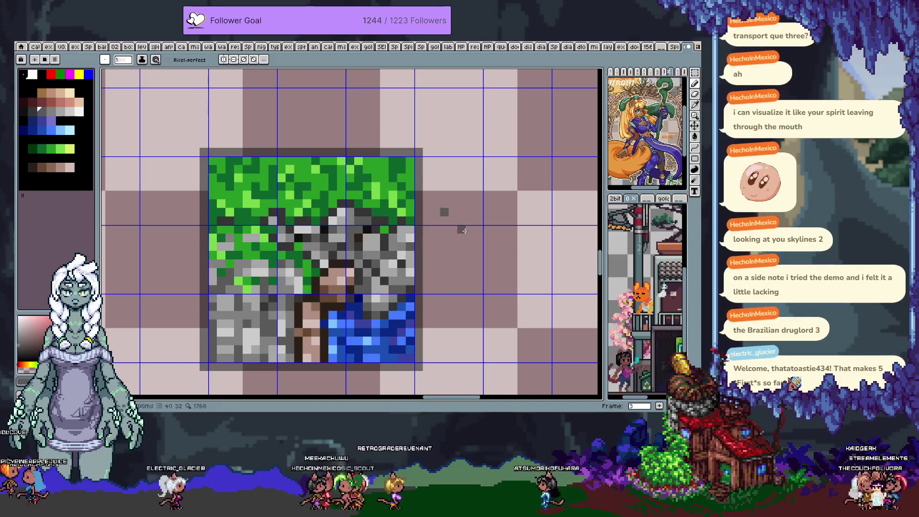
drag(329, 201, 342, 167)
key(space)
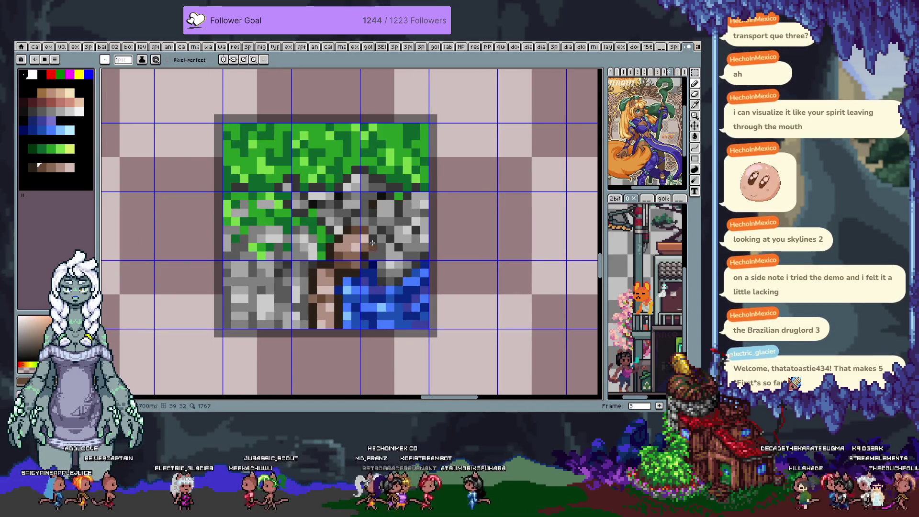
drag(363, 265, 343, 253)
key(i)
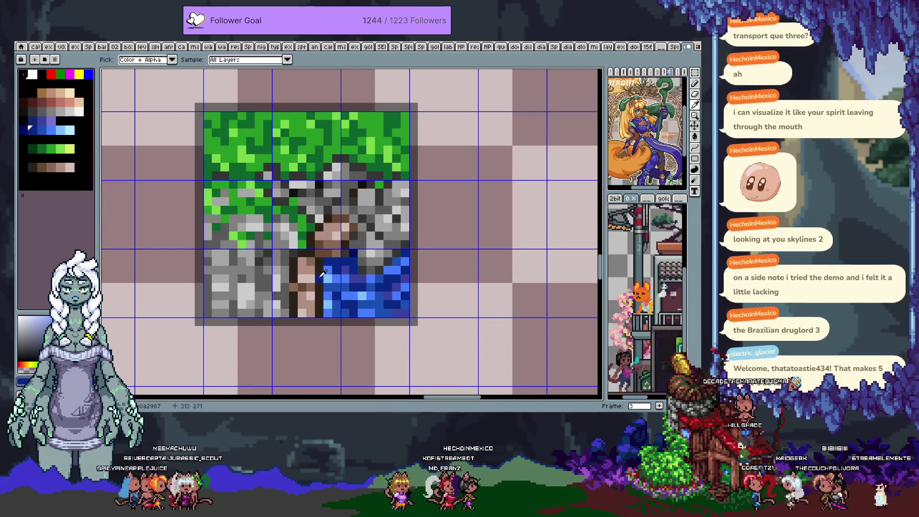
alt+click(317, 277)
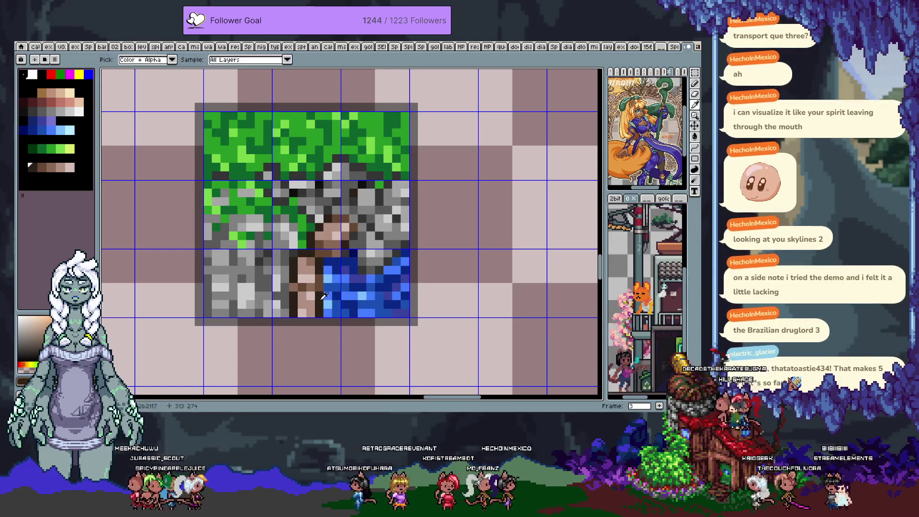
alt+click(293, 280)
key(v)
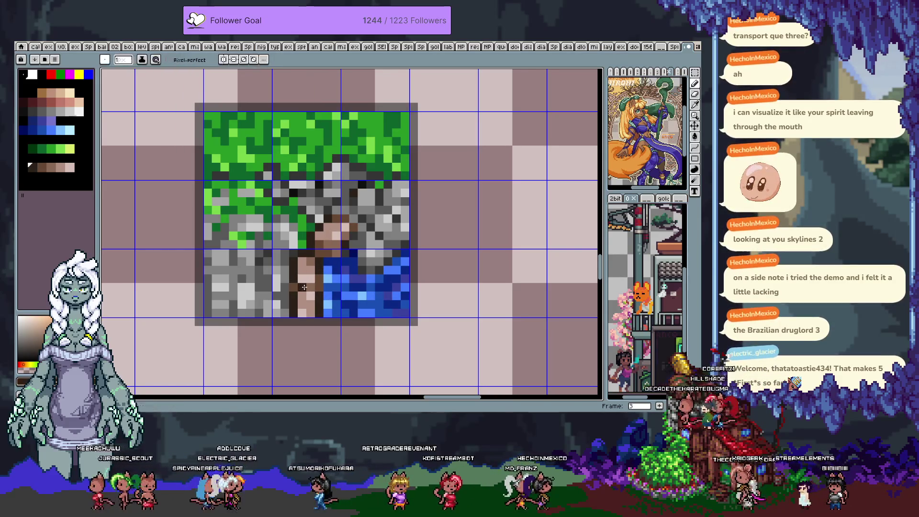
key(b)
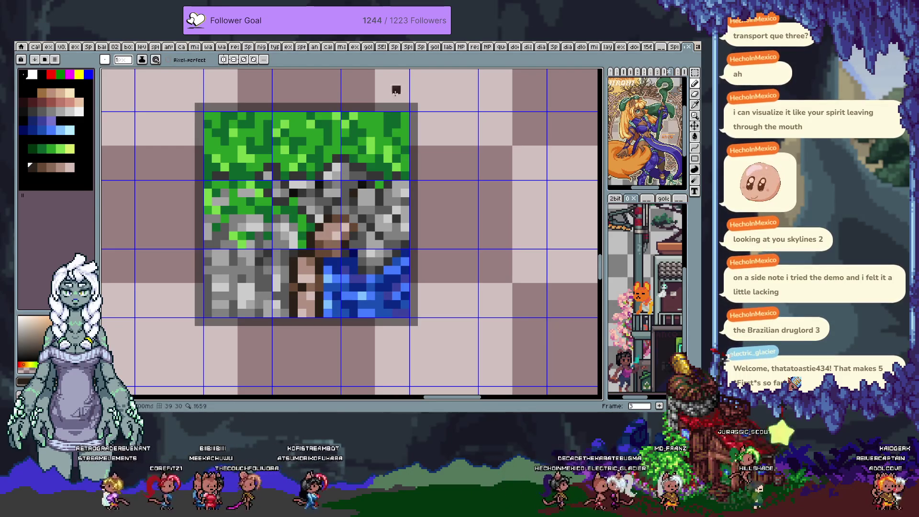
Pencil lighter tan pixels onto the ladder top and hide the grid overlay
key(i)
key(b)
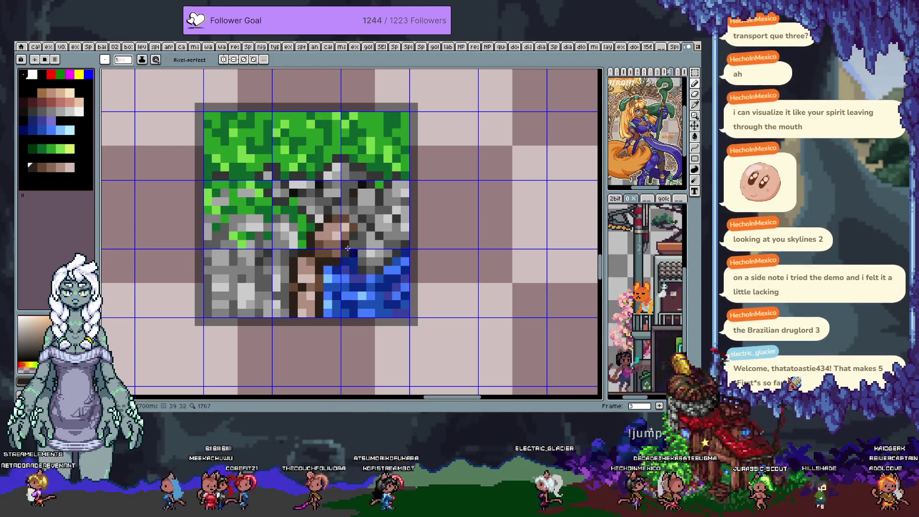
alt+click(329, 245)
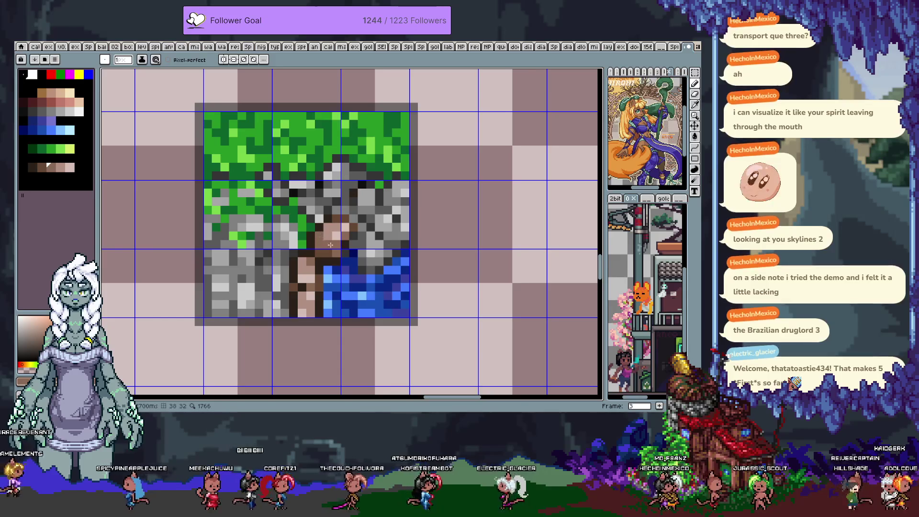
alt+click(319, 236)
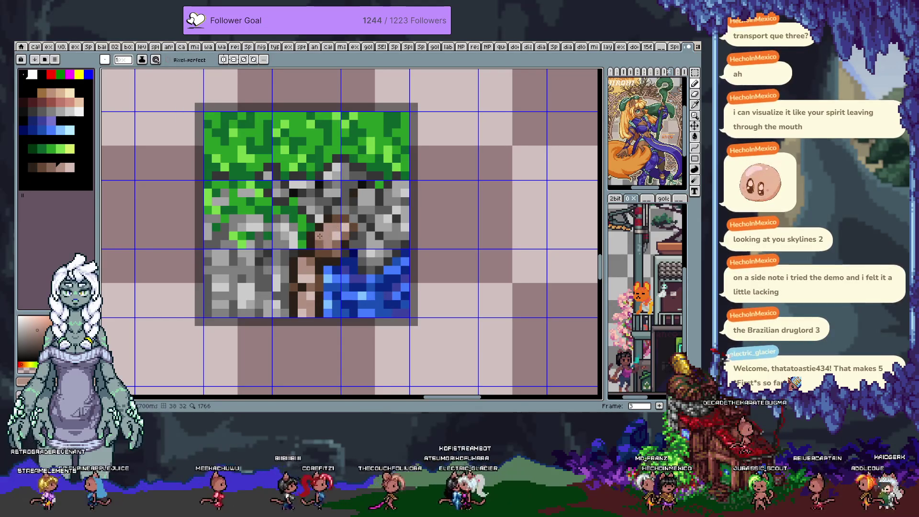
alt+click(328, 243)
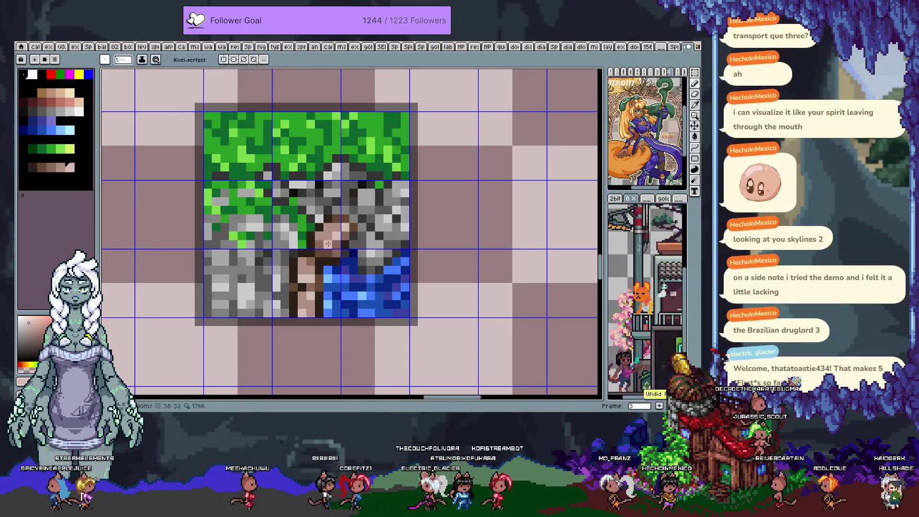
alt+click(329, 241)
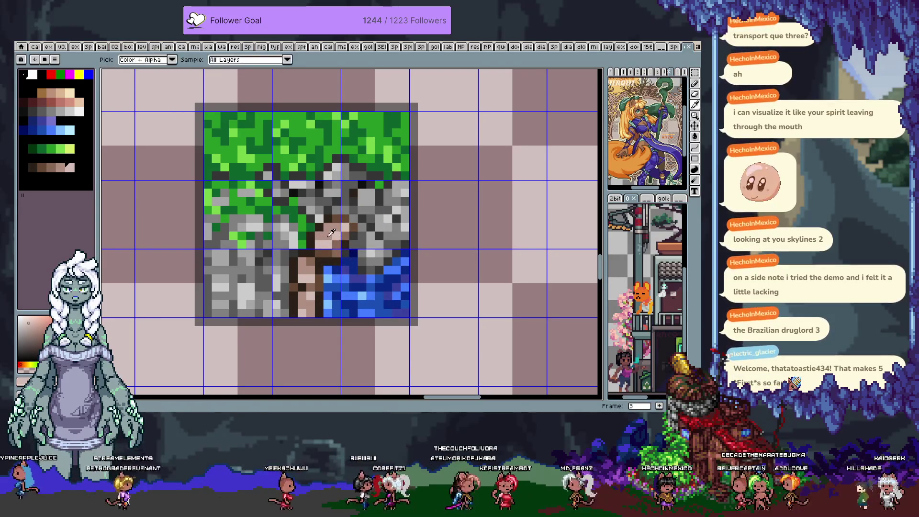
click(331, 233)
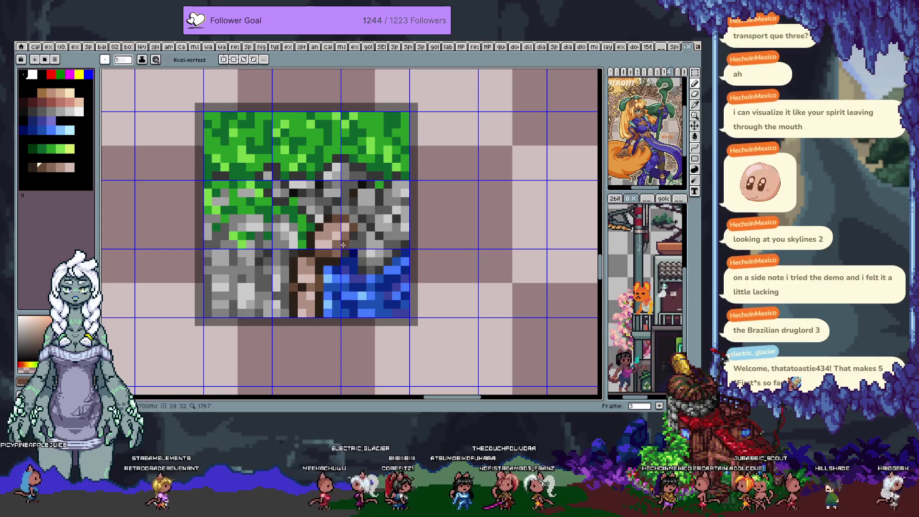
right_click(332, 195)
click(352, 220)
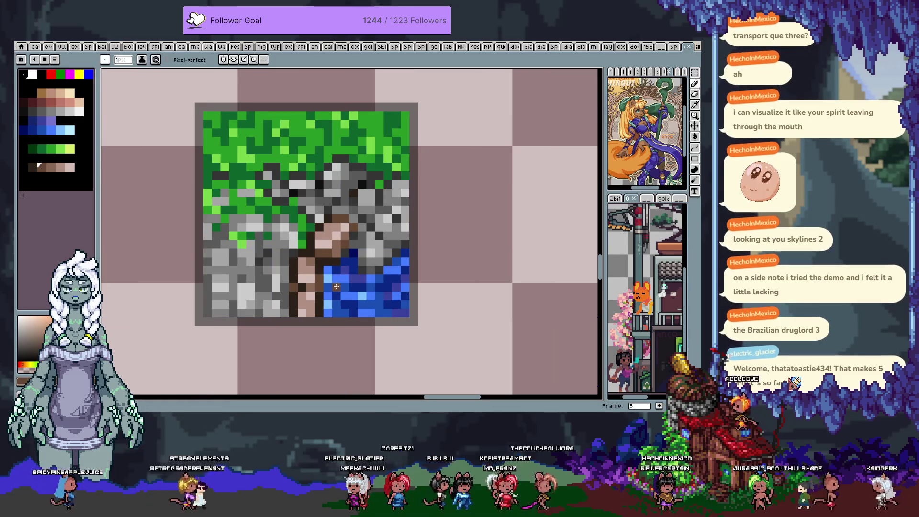
Place a light grey stone pixel near the ladder top, then pick a ladder brown
alt+click(337, 268)
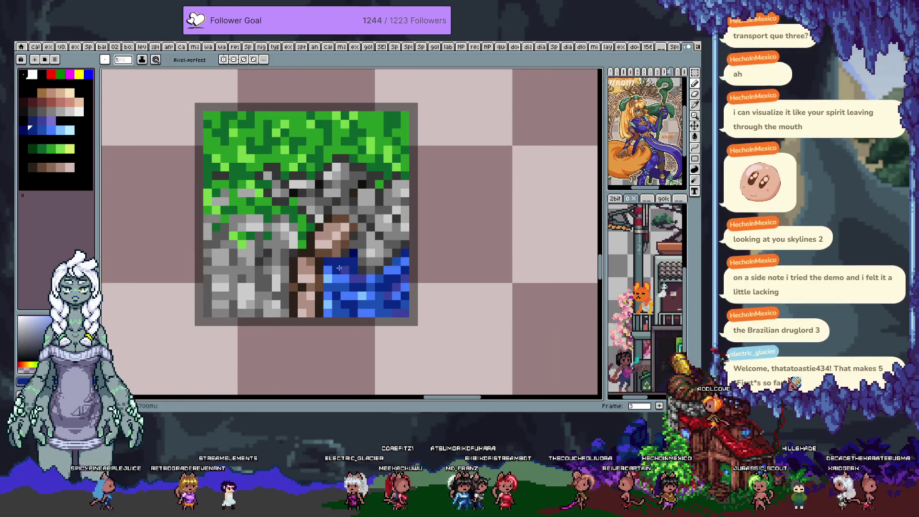
alt+click(332, 292)
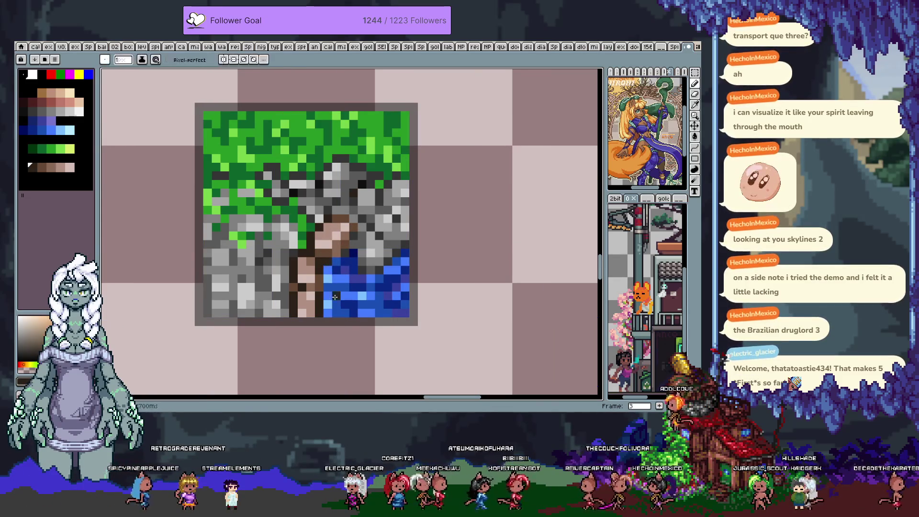
drag(390, 257, 366, 276)
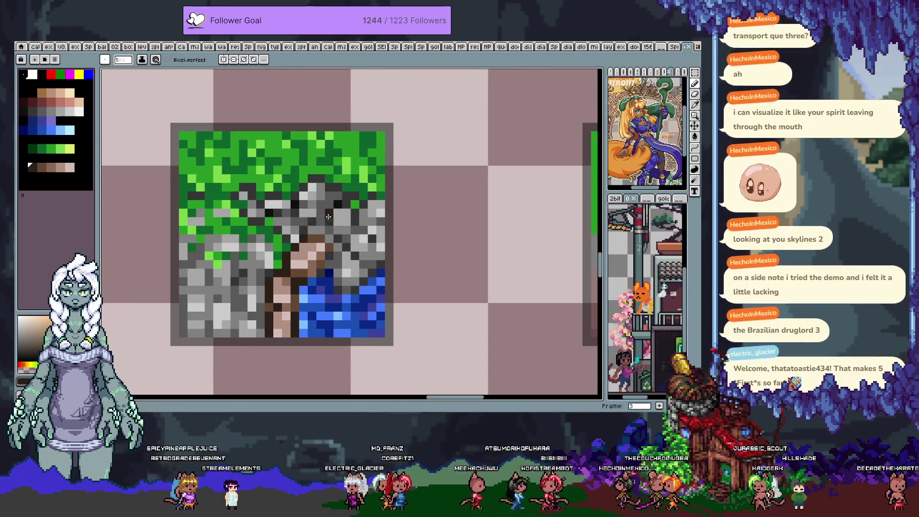
alt+click(306, 226)
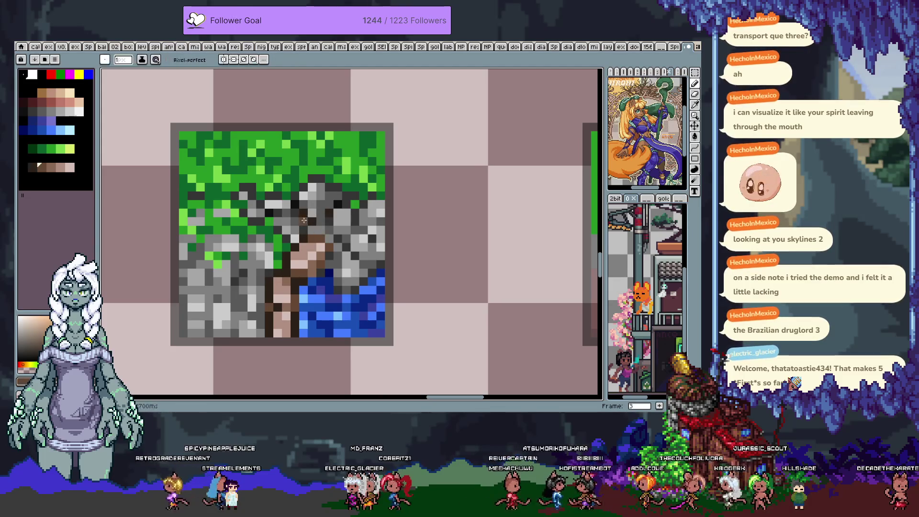
key(alt)
alt+click(340, 203)
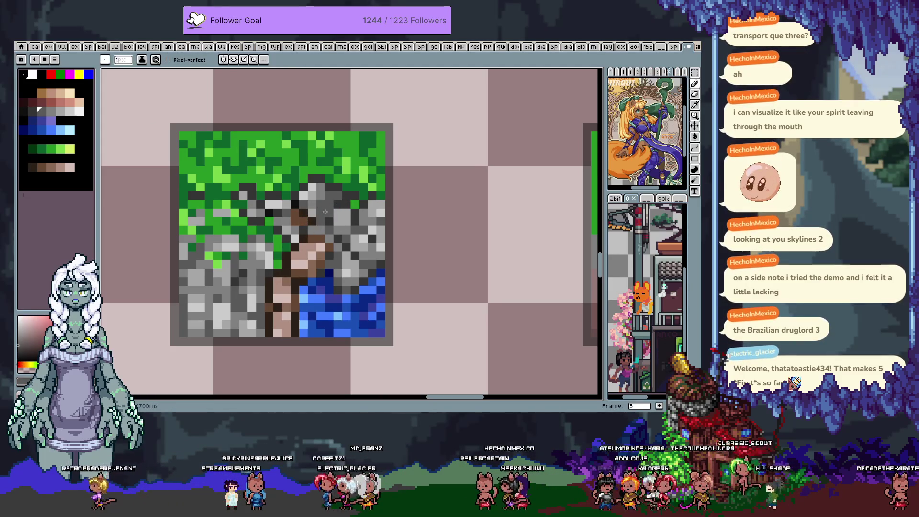
alt+click(314, 193)
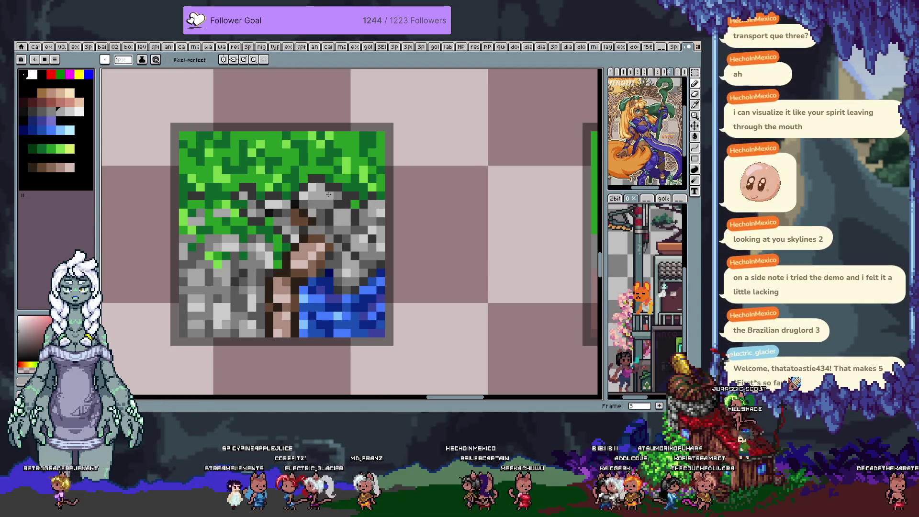
click(319, 202)
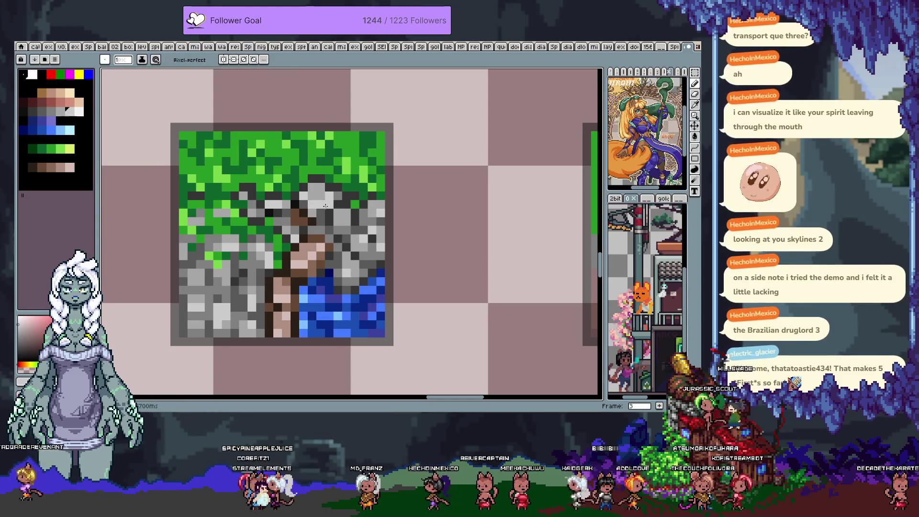
alt+click(312, 214)
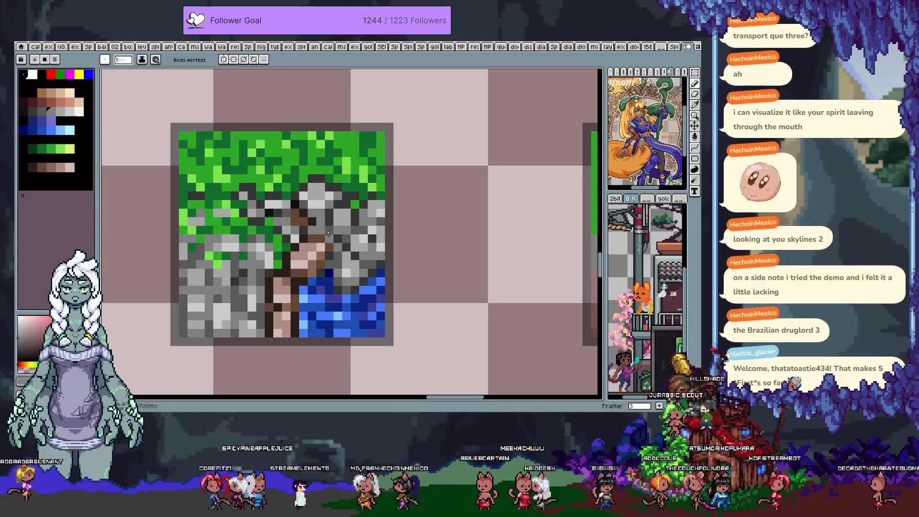
drag(300, 225, 326, 223)
Eyedrop the ladder's brown and light brown shades from the tile
key(alt)
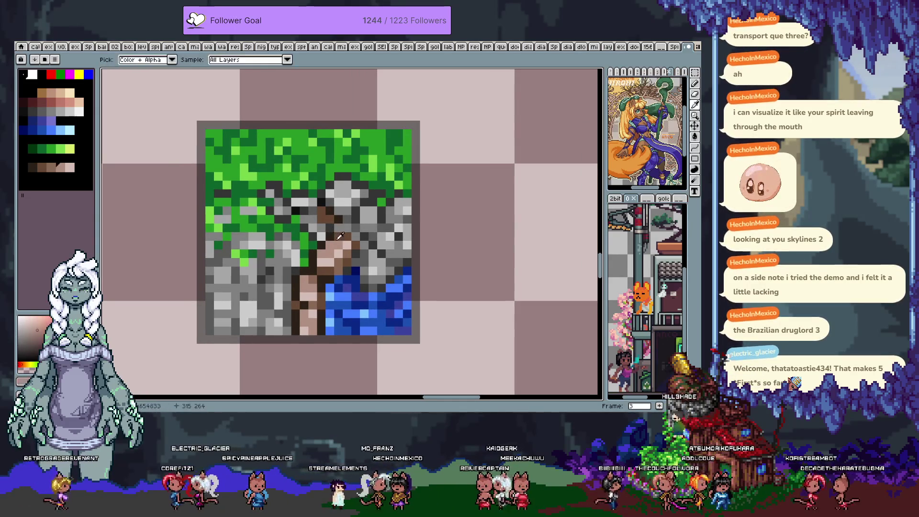
key(alt)
alt+click(320, 210)
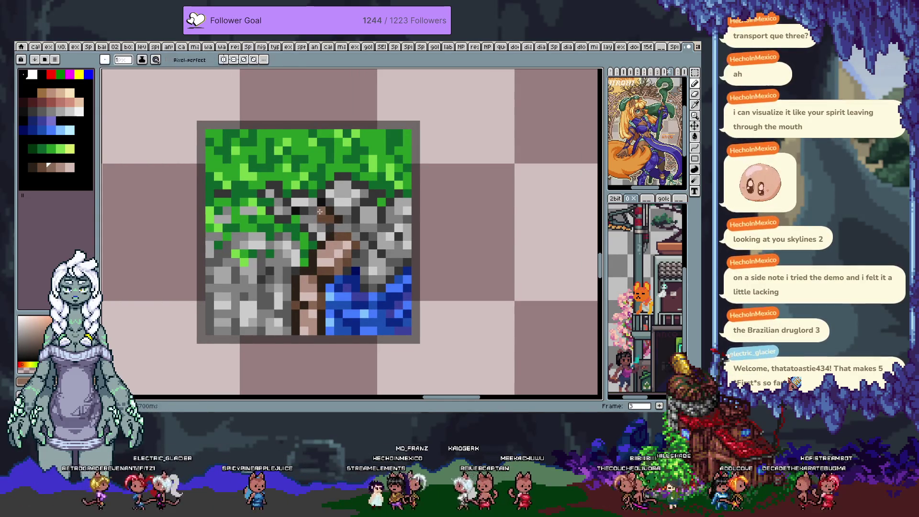
key(alt)
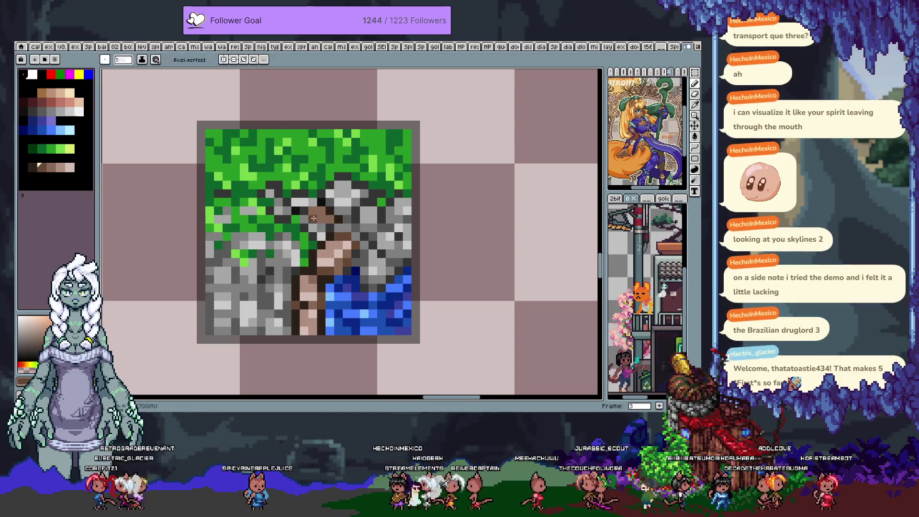
alt+click(335, 240)
key(alt)
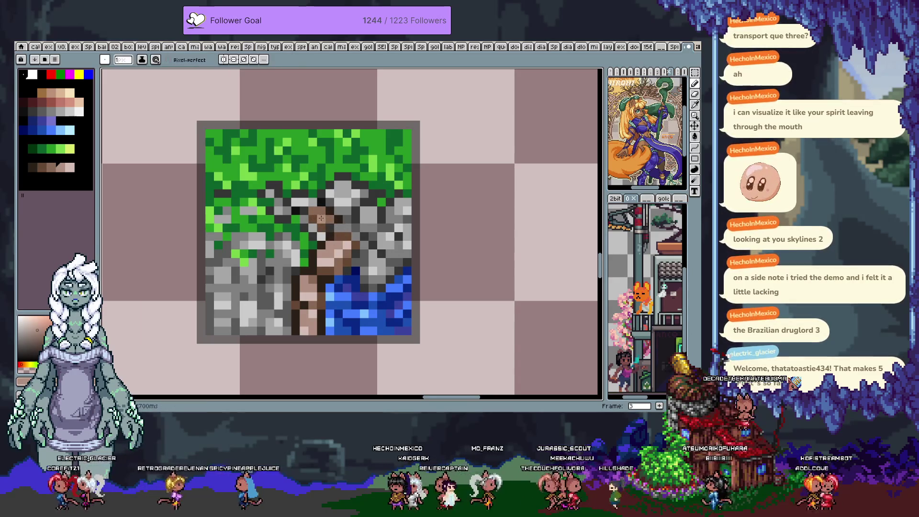
scroll(339, 273, down, 2)
scroll(340, 273, down, 1)
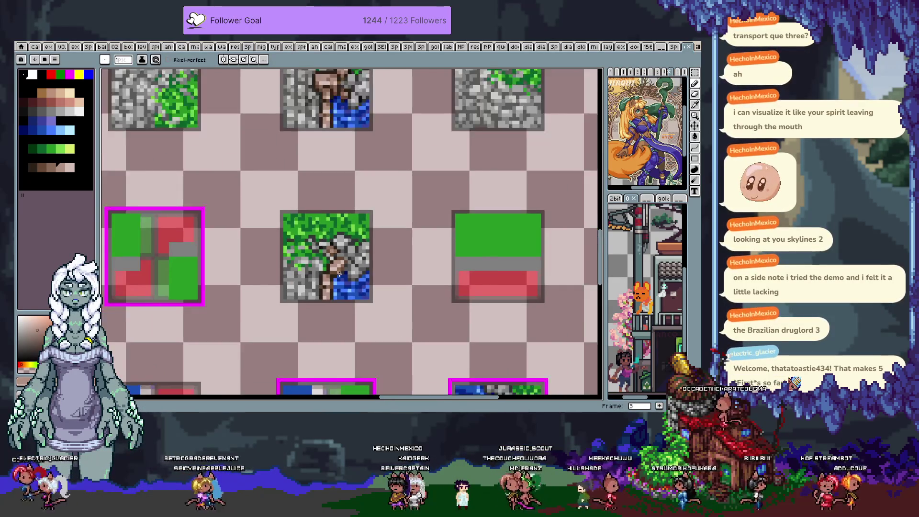
scroll(340, 273, down, 1)
scroll(337, 272, down, 1)
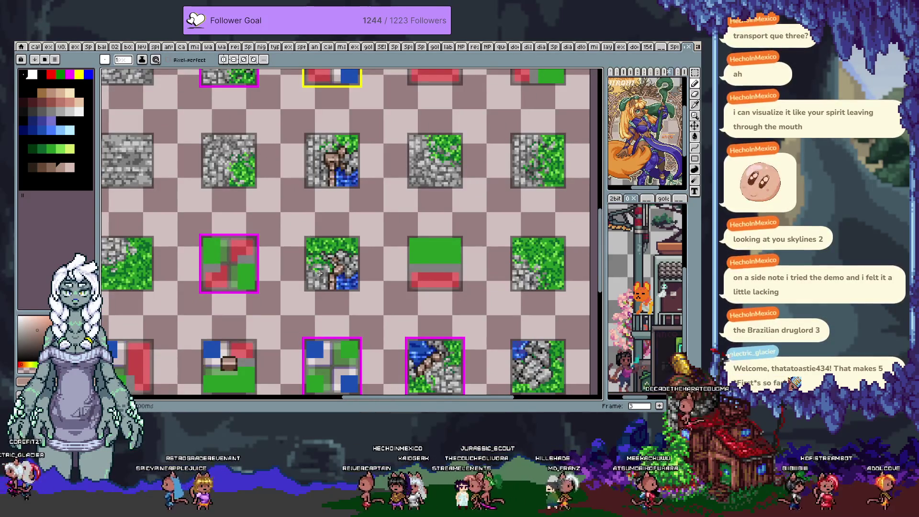
scroll(319, 272, up, 3)
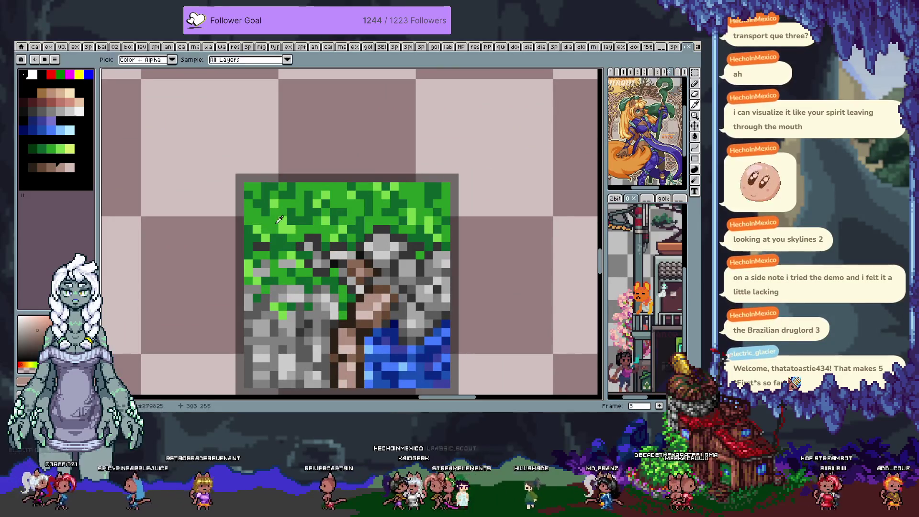
Eyedrop stone greys and grass greens, ending on a stonework grey
click(270, 258)
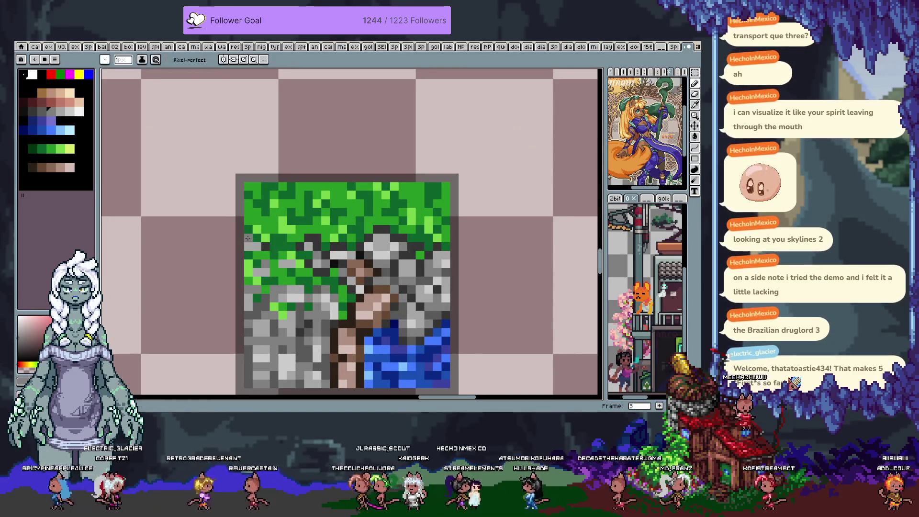
click(277, 238)
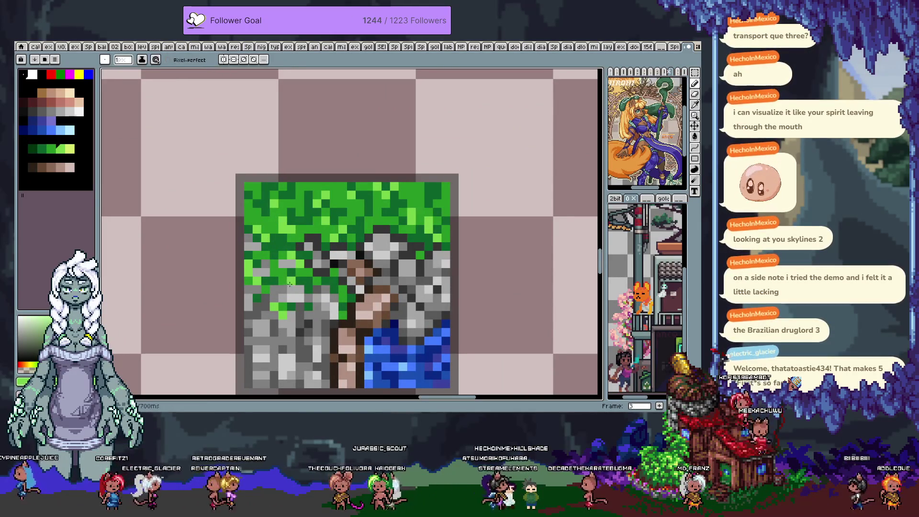
alt+click(272, 270)
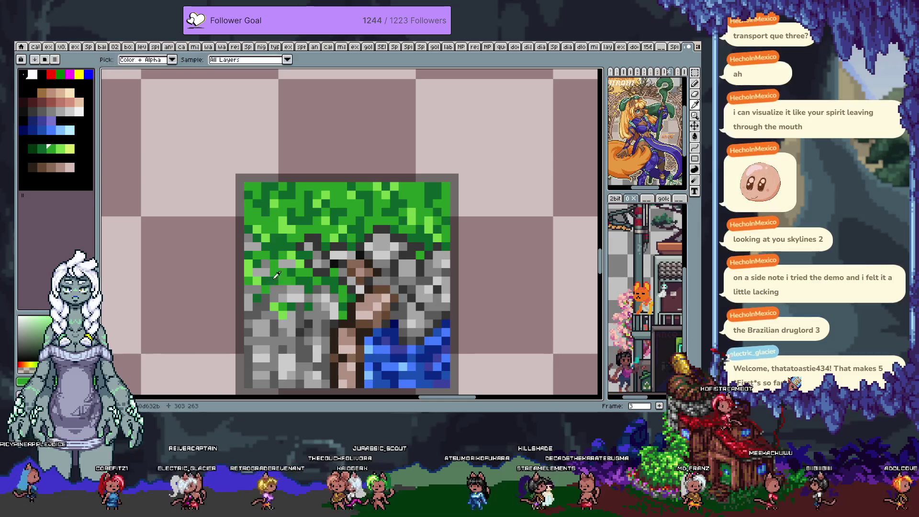
scroll(276, 276, down, 2)
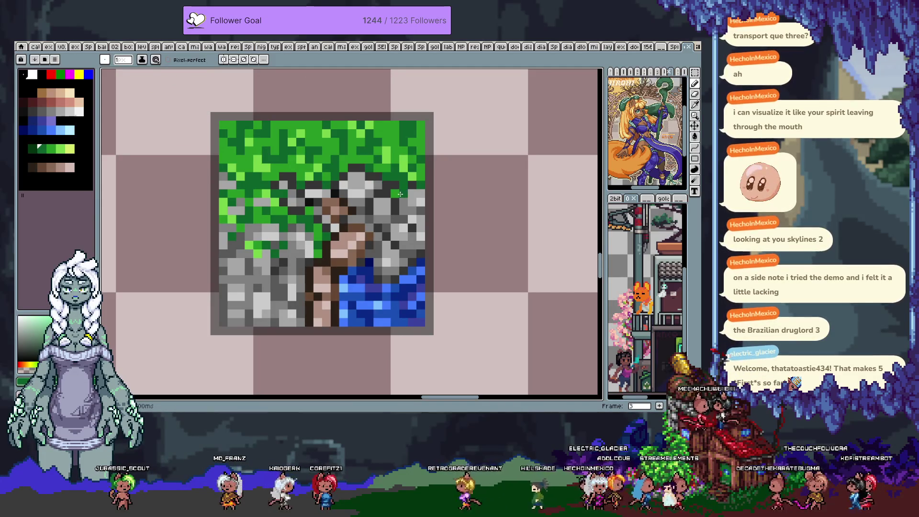
alt+click(301, 264)
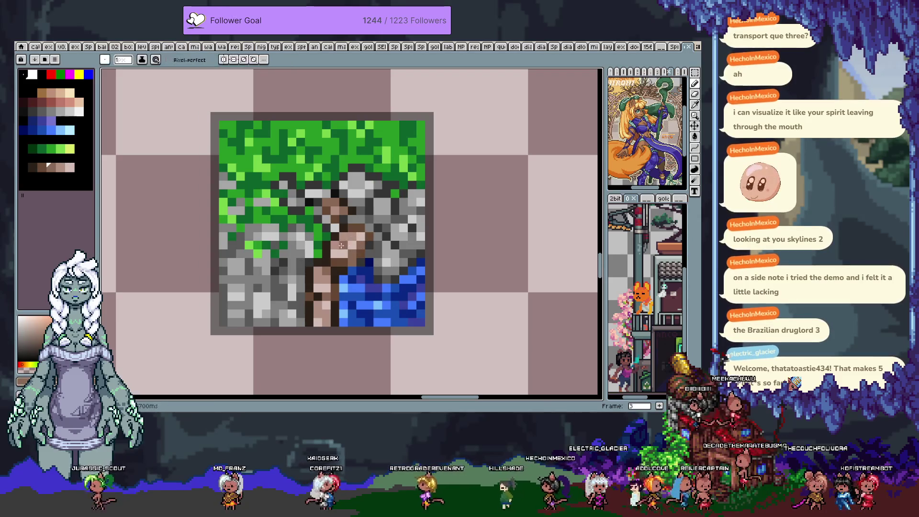
scroll(345, 285, down, 2)
scroll(343, 273, down, 1)
scroll(343, 272, down, 1)
scroll(342, 270, up, 2)
scroll(341, 267, up, 1)
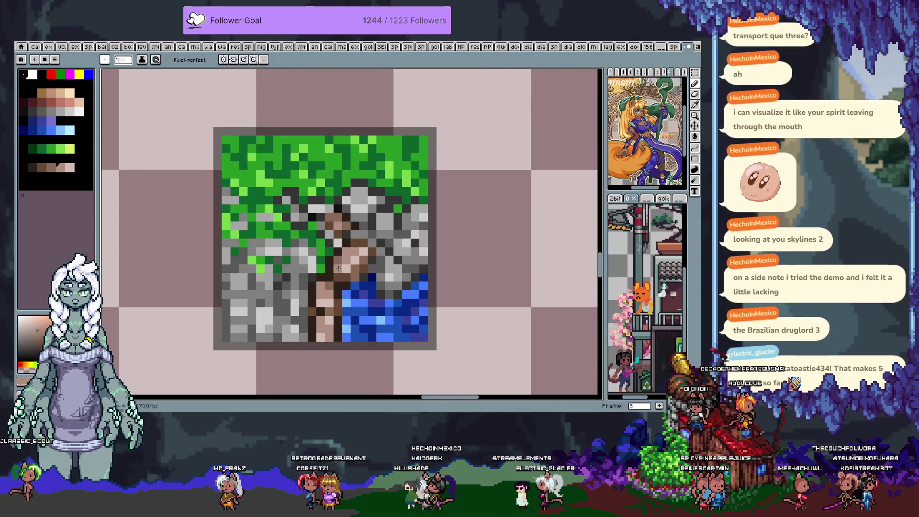
scroll(341, 267, down, 2)
scroll(357, 281, down, 1)
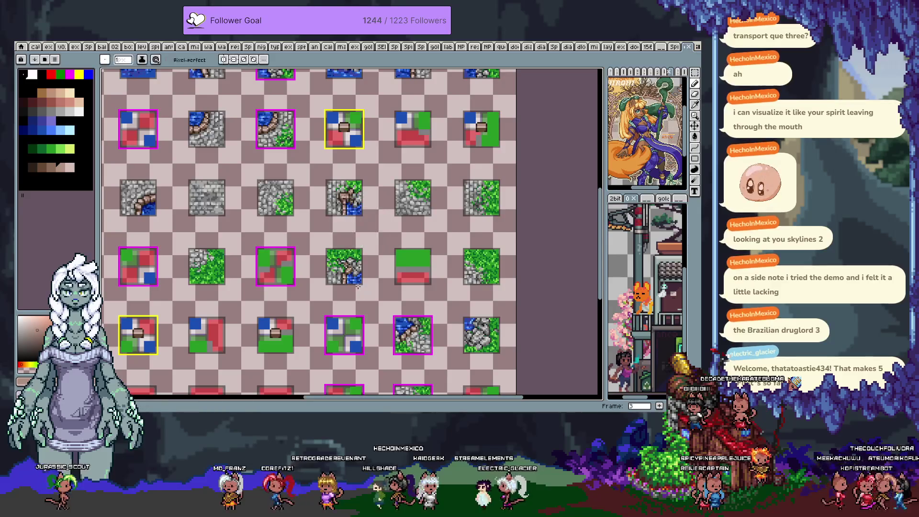
scroll(345, 208, up, 2)
scroll(345, 216, up, 1)
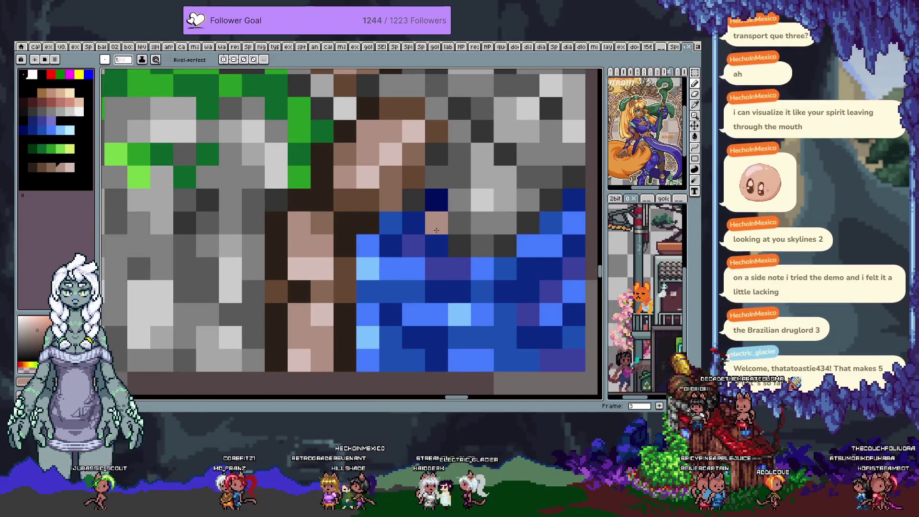
Shift a block of ladder pixels by one row and drop the selection
mouse_move(264, 188)
mouse_down()
mouse_move(357, 234)
mouse_move(338, 233)
mouse_move(361, 217)
mouse_up()
key(ctrl+d)
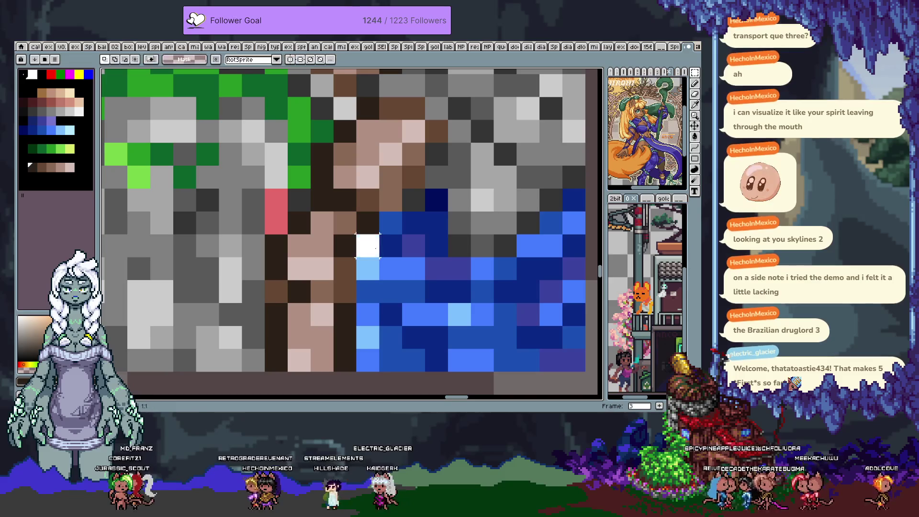
key(b)
Reshade the water beside the ladder with dark navy and medium blue cells
click(368, 269)
click(368, 246)
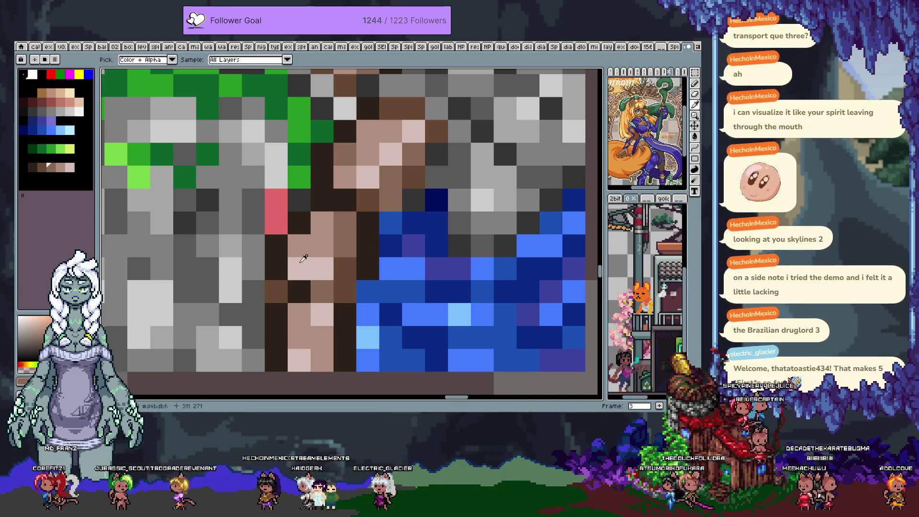
click(344, 244)
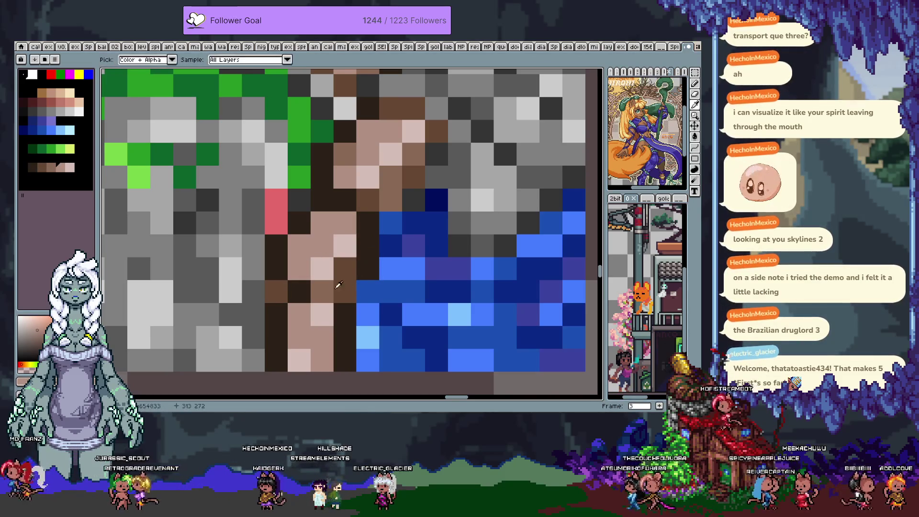
alt+click(368, 264)
click(367, 291)
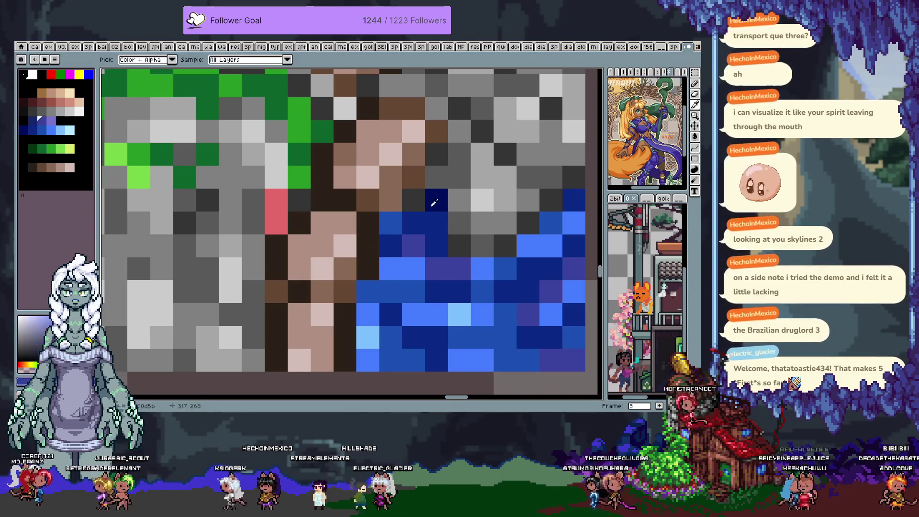
alt+click(400, 293)
click(374, 317)
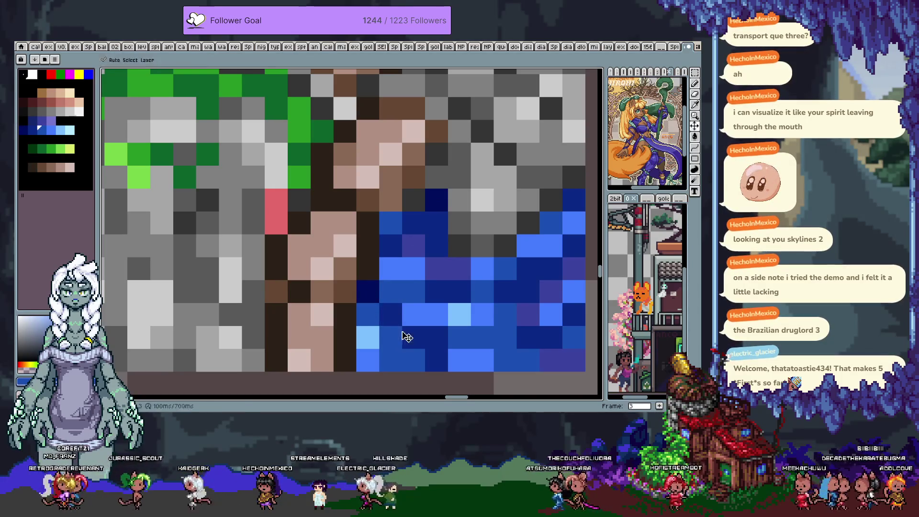
click(397, 324)
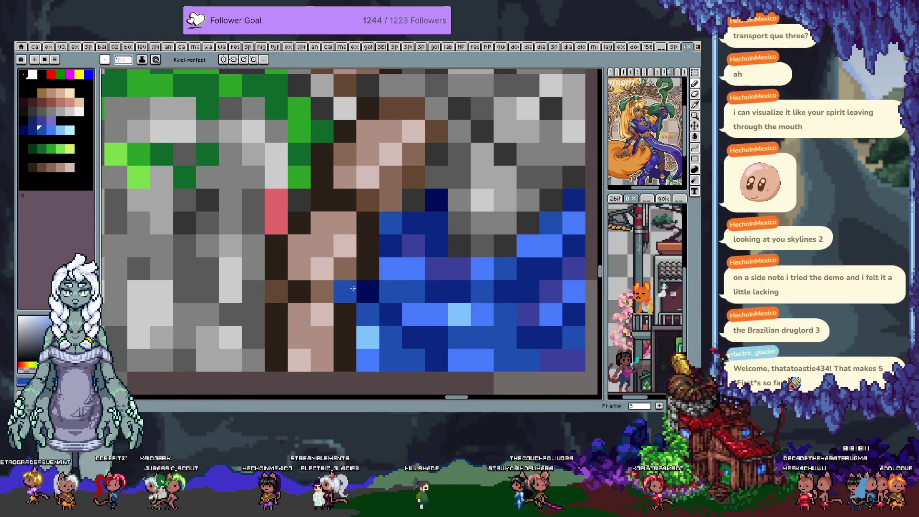
Eyedrop the ladder's pale pink shade for further retouching
alt+click(338, 263)
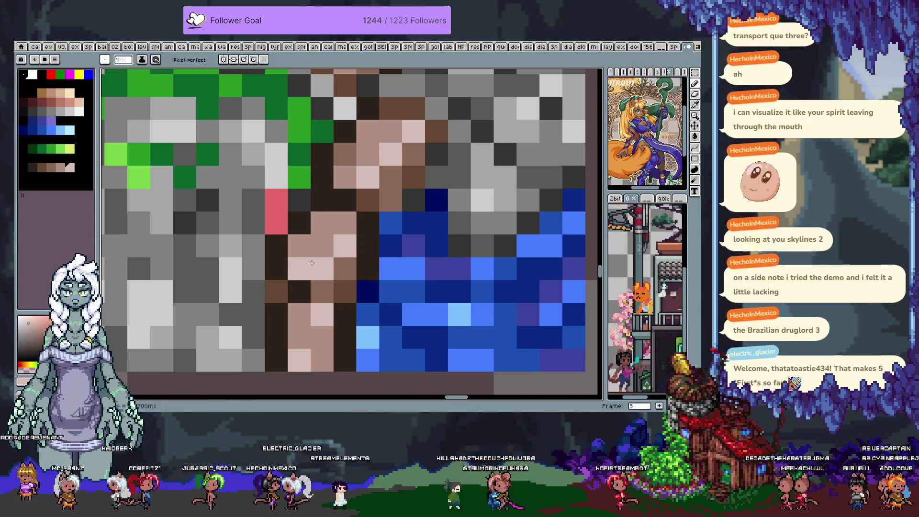
scroll(314, 247, down, 3)
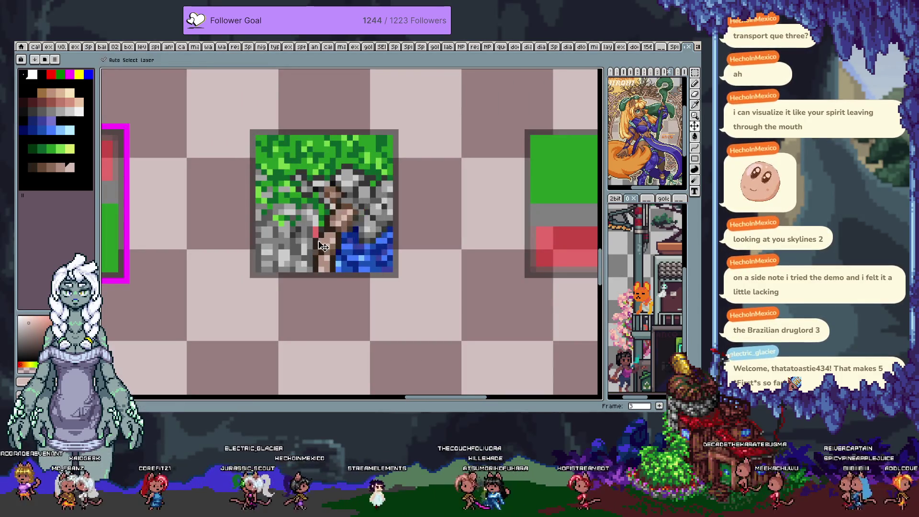
scroll(313, 248, up, 2)
scroll(319, 230, up, 1)
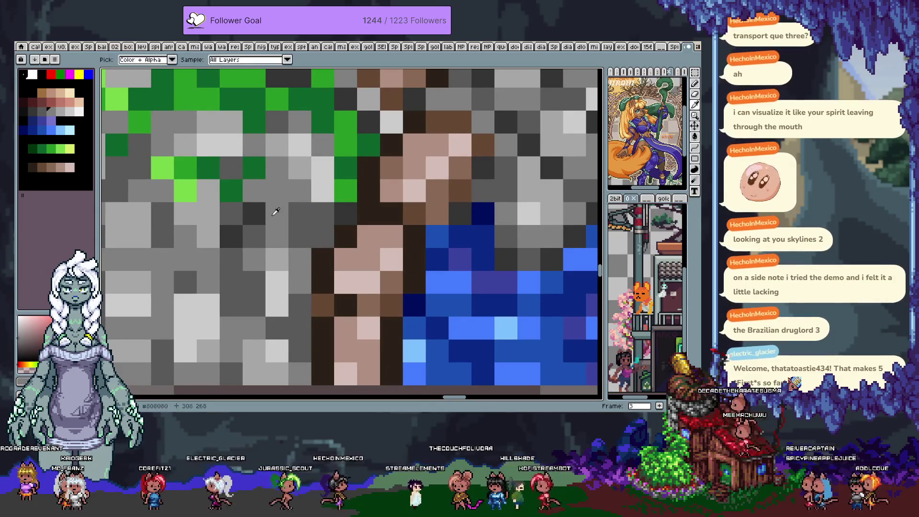
key(alt)
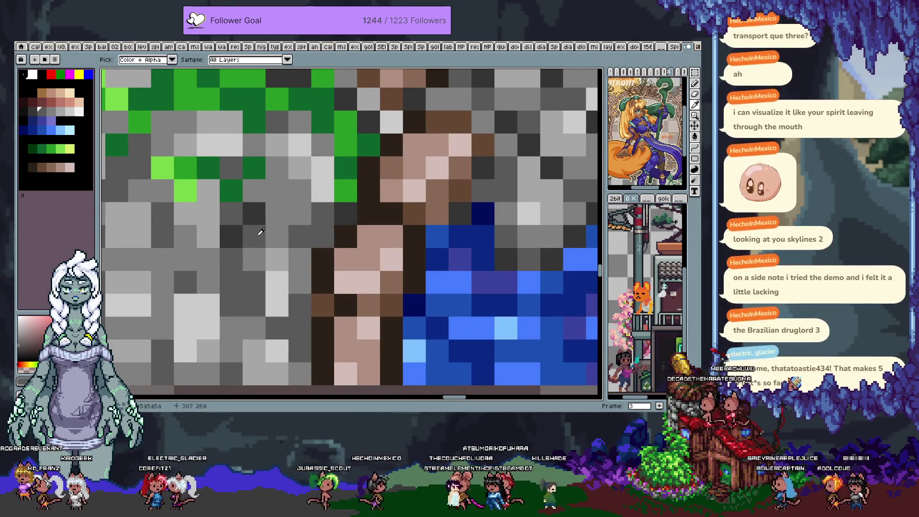
key(b)
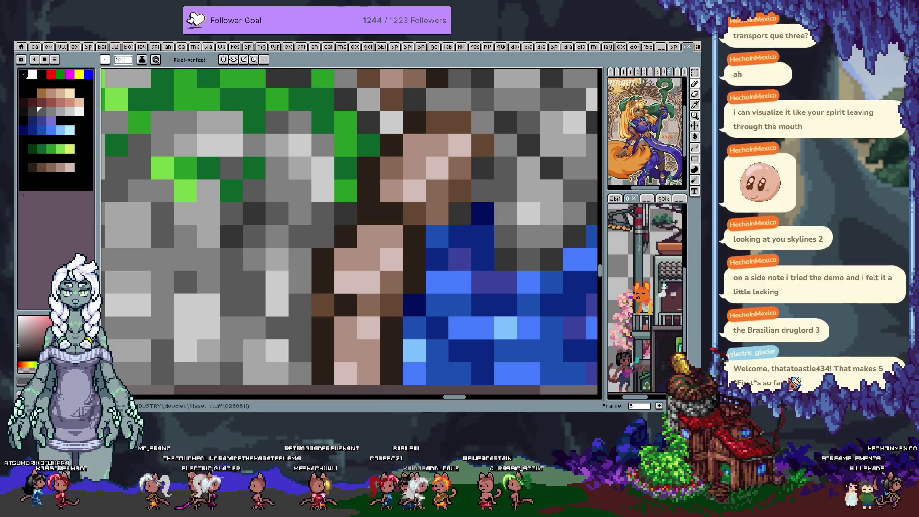
key(alt)
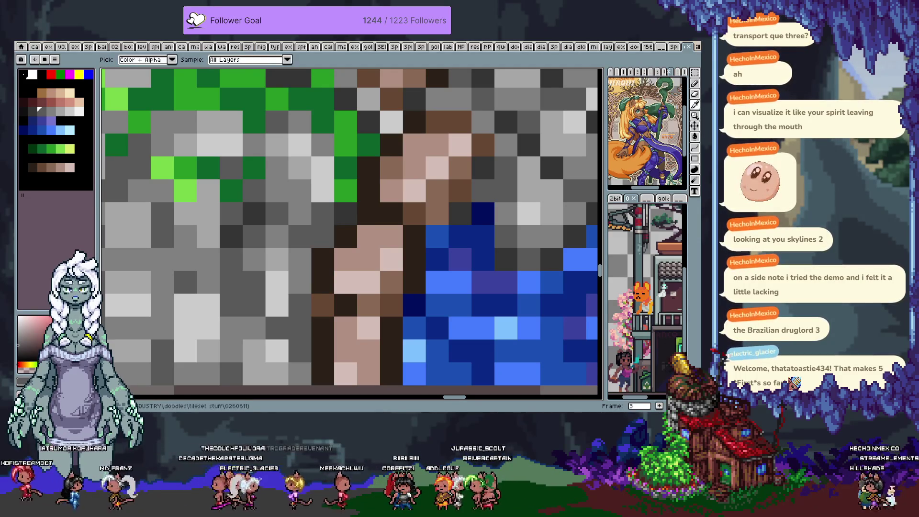